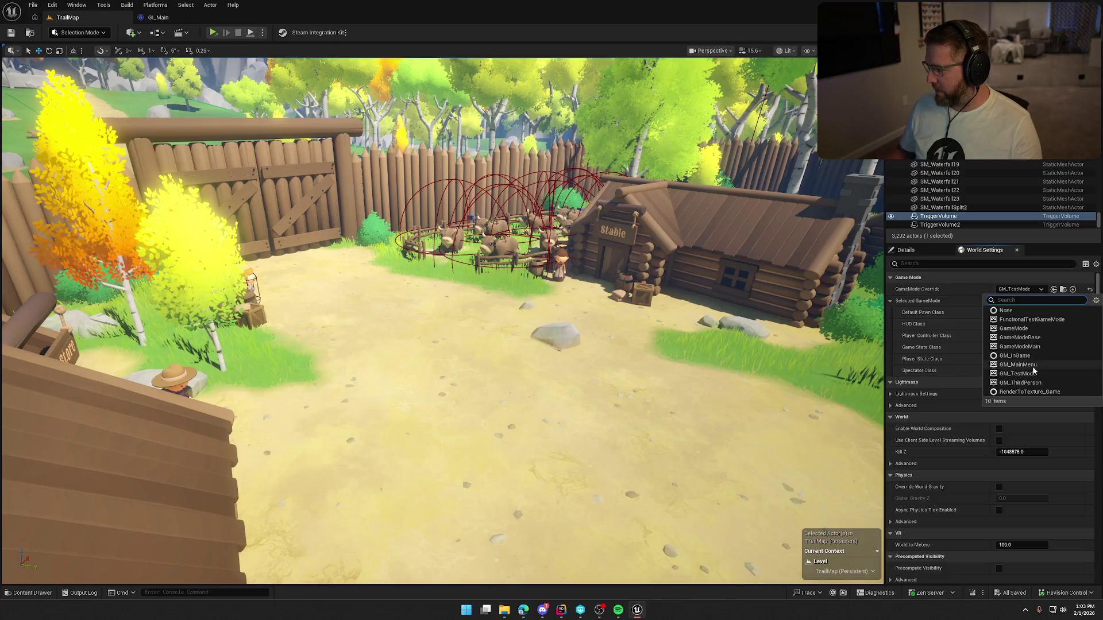
- Save the TrailMap level, checking out the map asset so it can be saved
mouse_move(738, 391)
left_mouse_down()
mouse_move(584, 374)
mouse_move(631, 345)
left_mouse_up()
key("Escape")
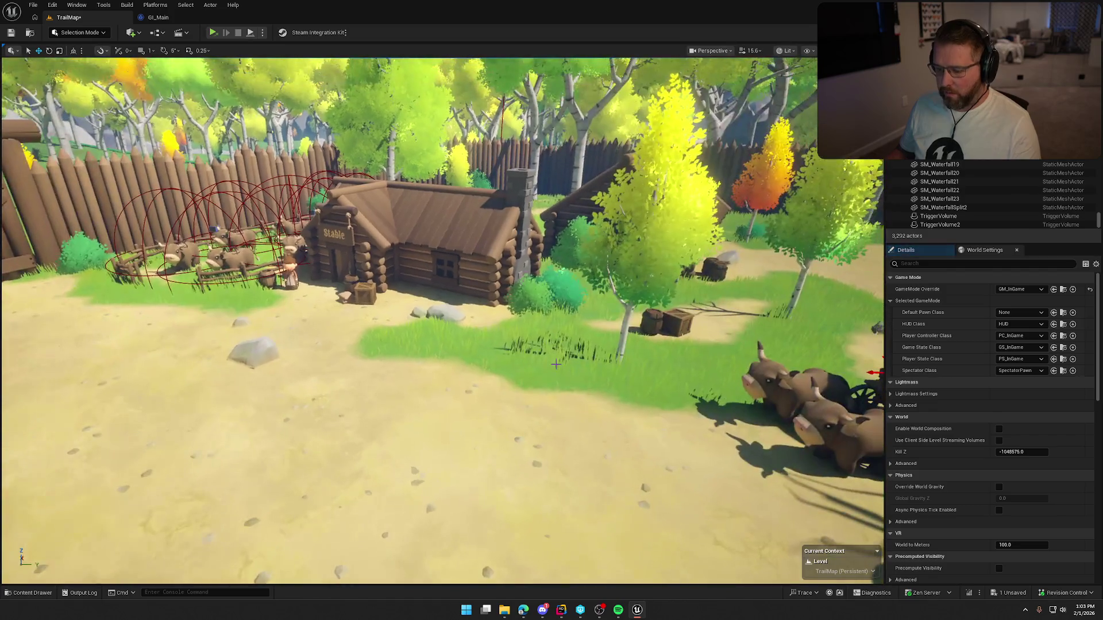
key("ctrl+s")
left_click(573, 401)
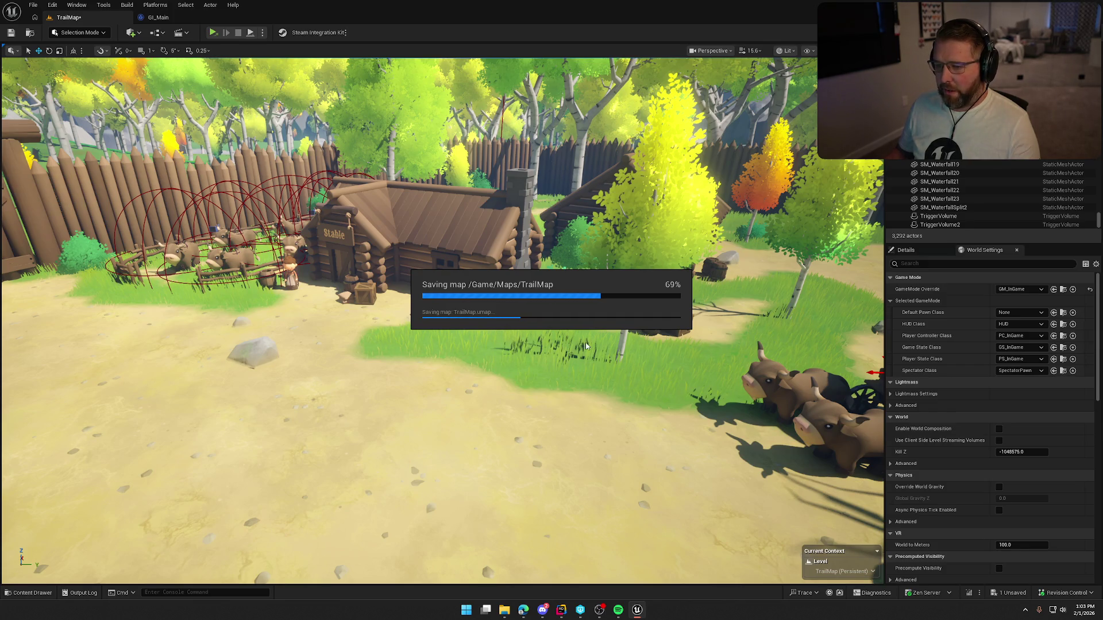
- Fly the viewport toward the barrels and select the bp_NPC_StartGame character
mouse_move(586, 346)
left_mouse_down()
mouse_move(577, 299)
mouse_move(414, 304)
mouse_move(422, 262)
mouse_move(445, 262)
left_mouse_up()
scroll(425, 304, "down", 5)
scroll(415, 281, "down", 3)
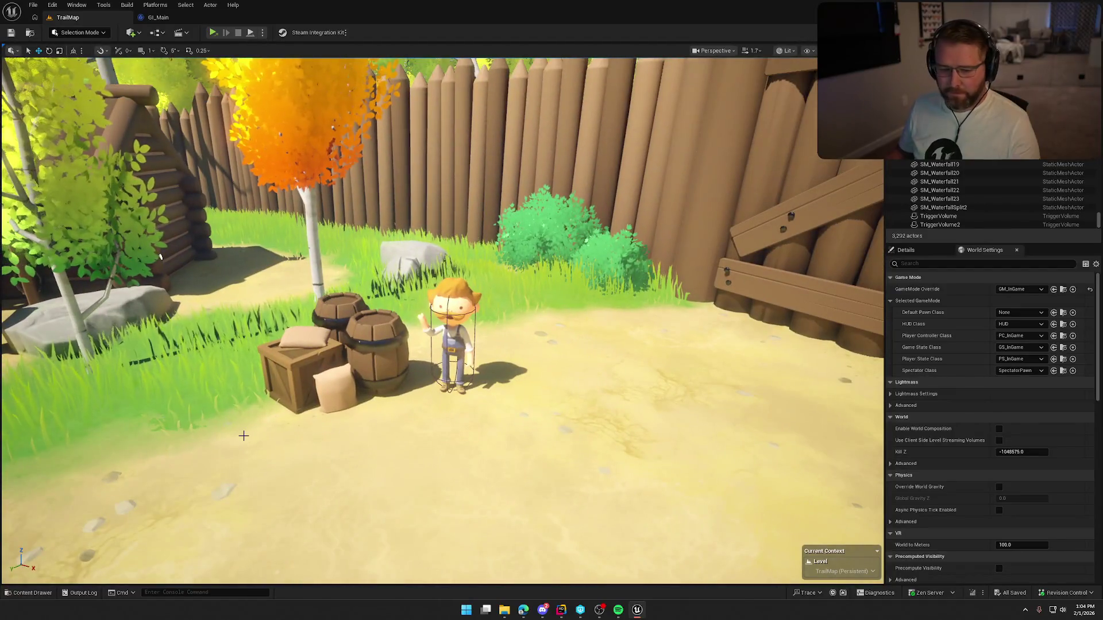
left_click(446, 311)
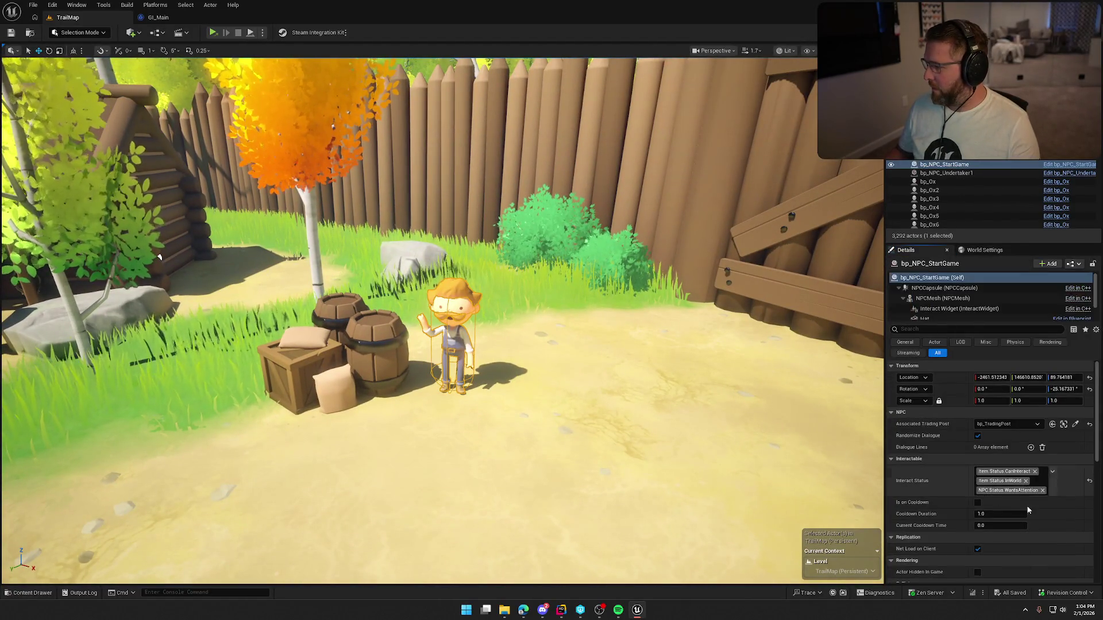
- Open bp_NPC_StartGame's EventGraph, pan to the Start Game, authority and branch nodes, then go to Rider
left_click(1078, 165)
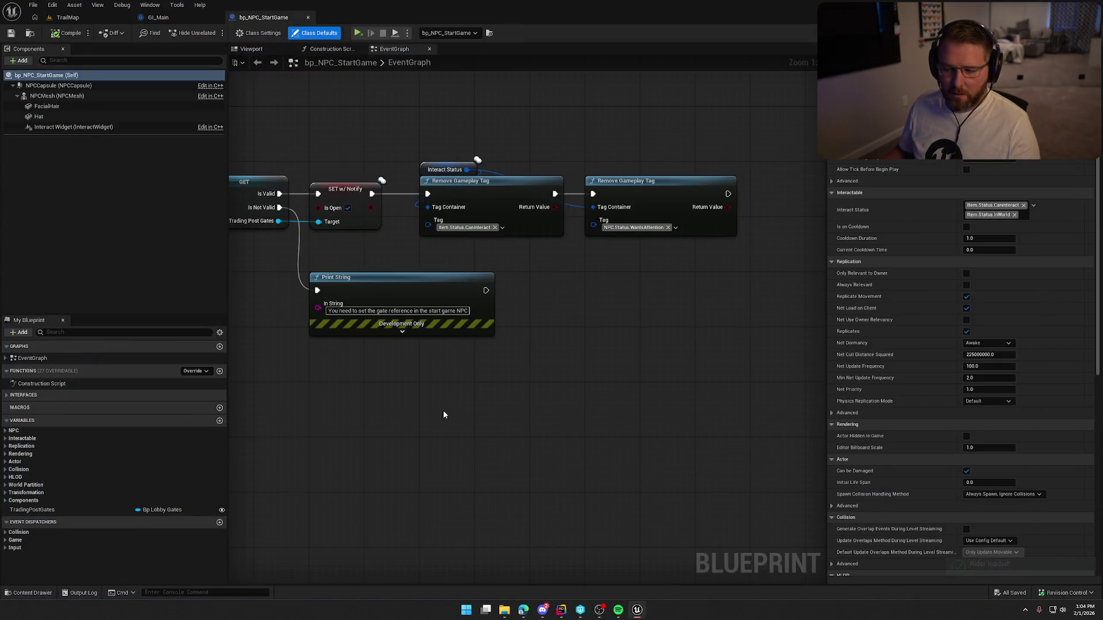
left_click_drag(479, 399, 627, 395)
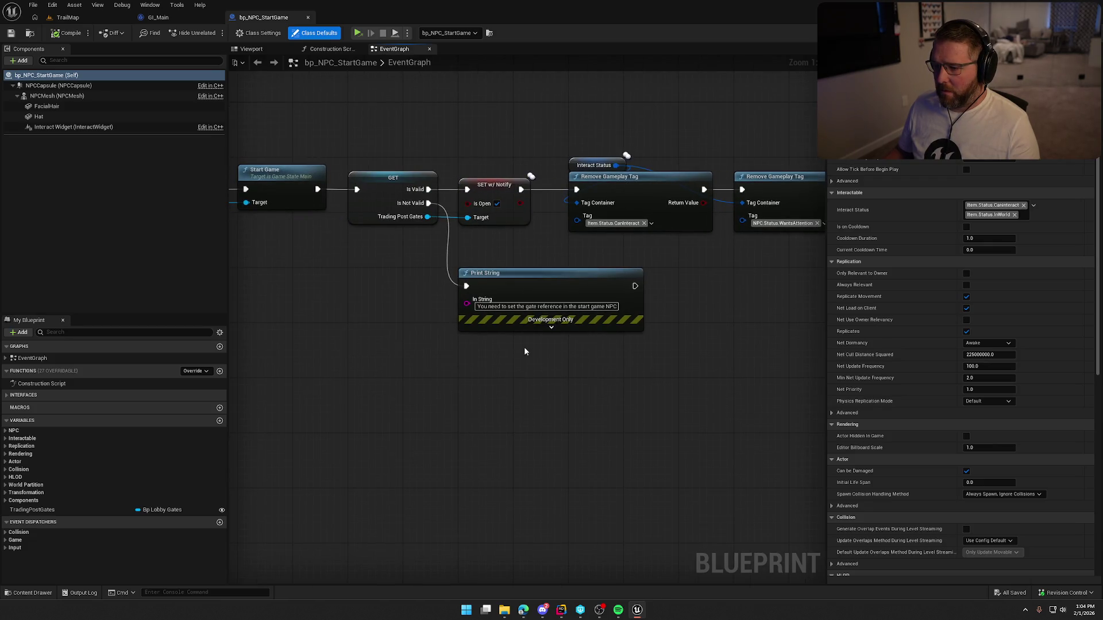
mouse_move(442, 298)
left_mouse_down()
mouse_move(585, 347)
mouse_move(815, 342)
mouse_move(680, 325)
left_mouse_up()
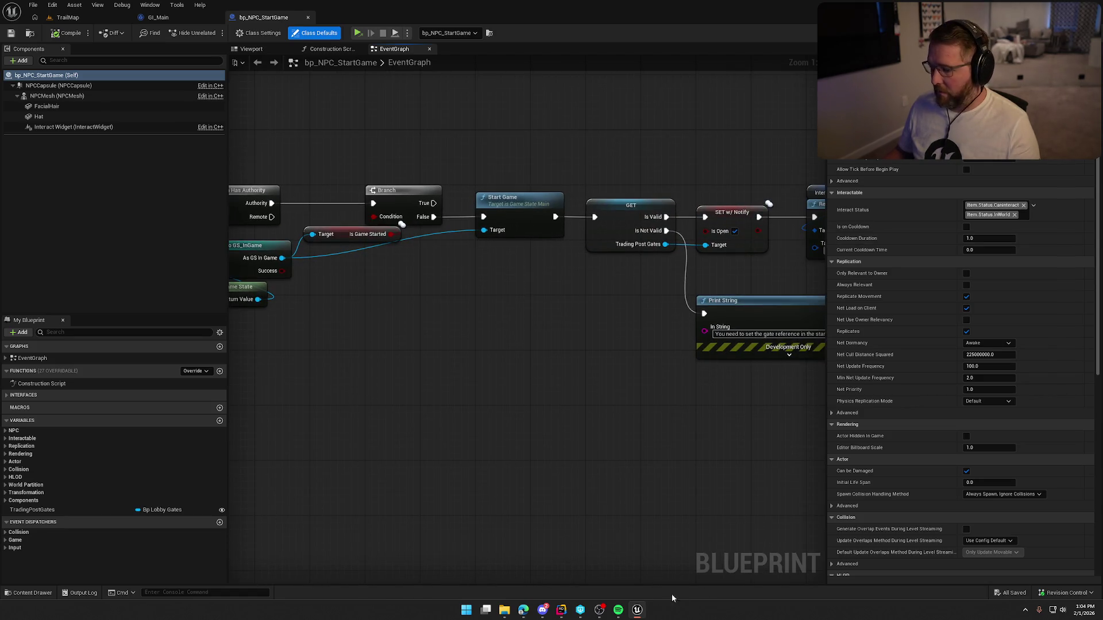
left_click(558, 613)
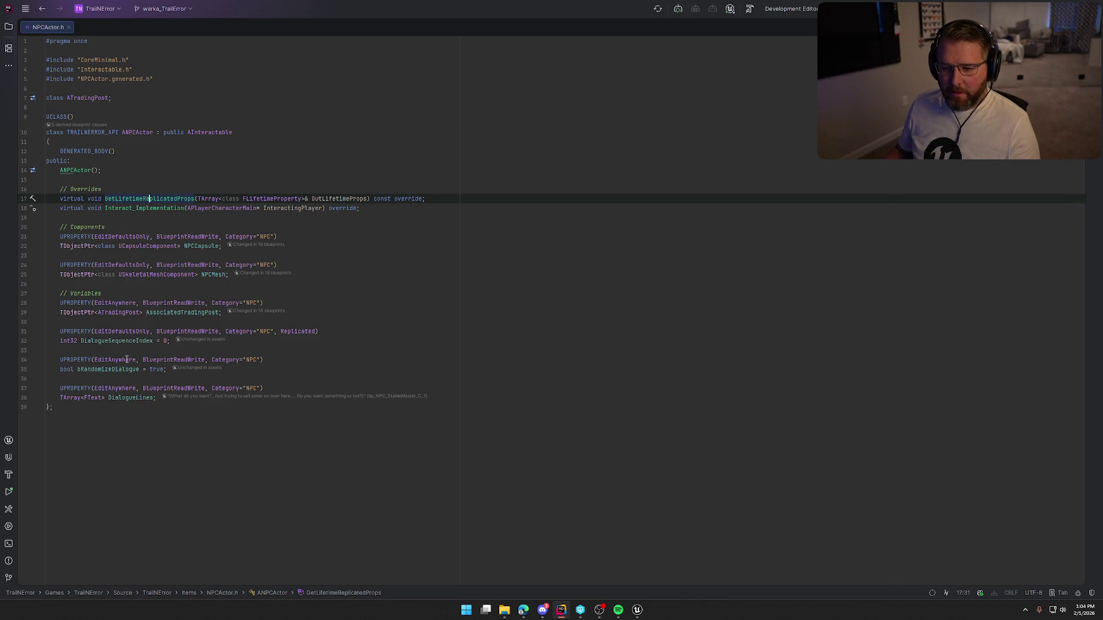
- Jump to the Interact_Implementation definition in NPCActor.cpp, placing the caret on empty line 40
left_click(136, 207)
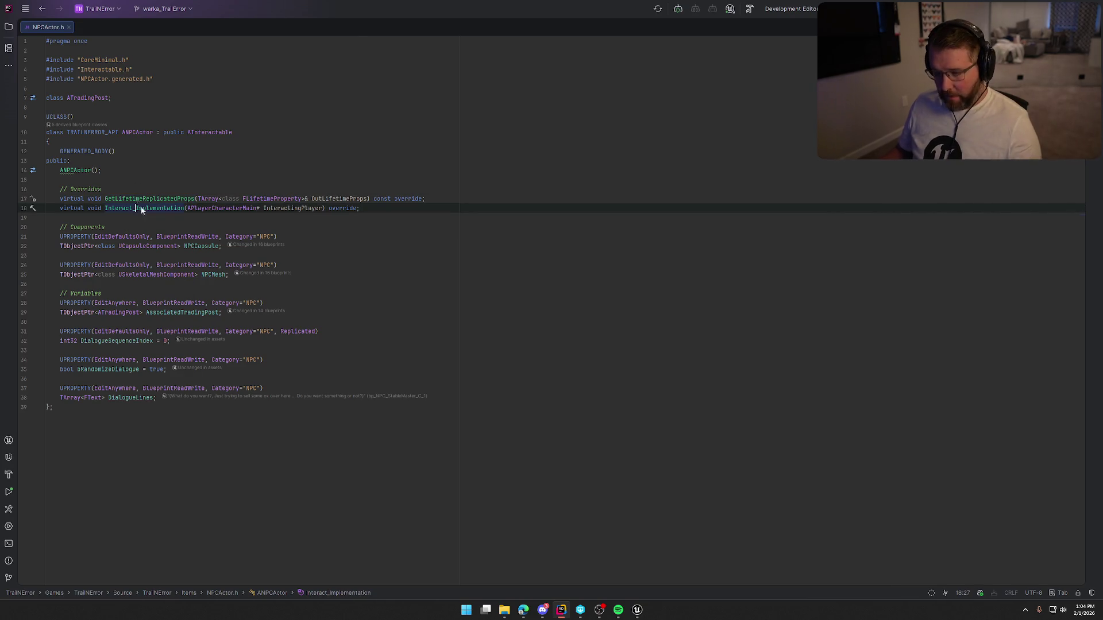
left_click(137, 208, "ctrl")
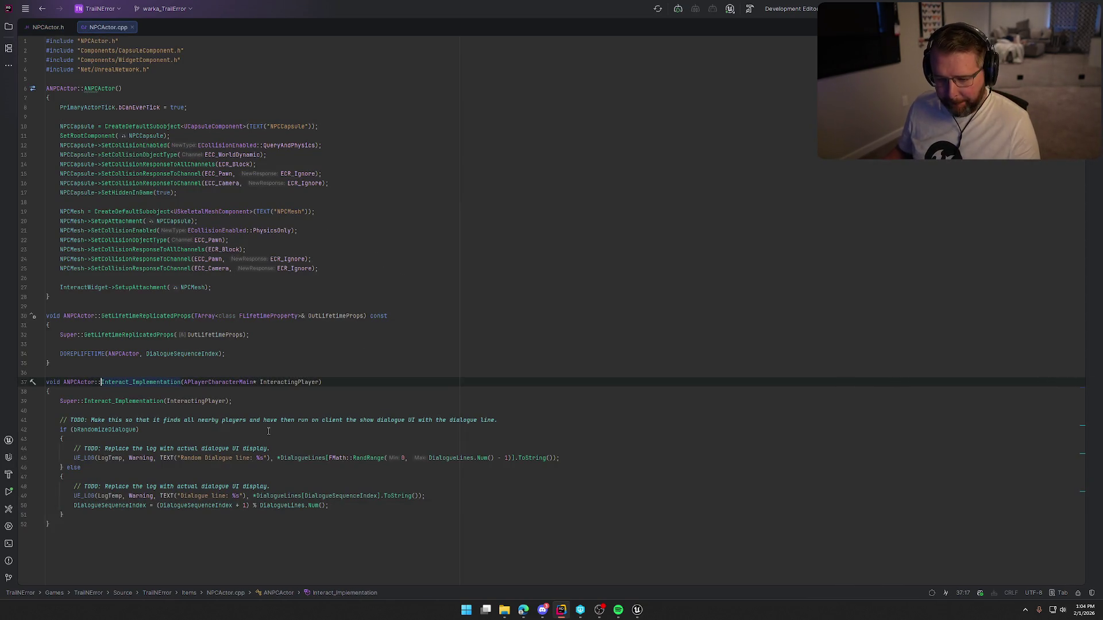
left_click(508, 421)
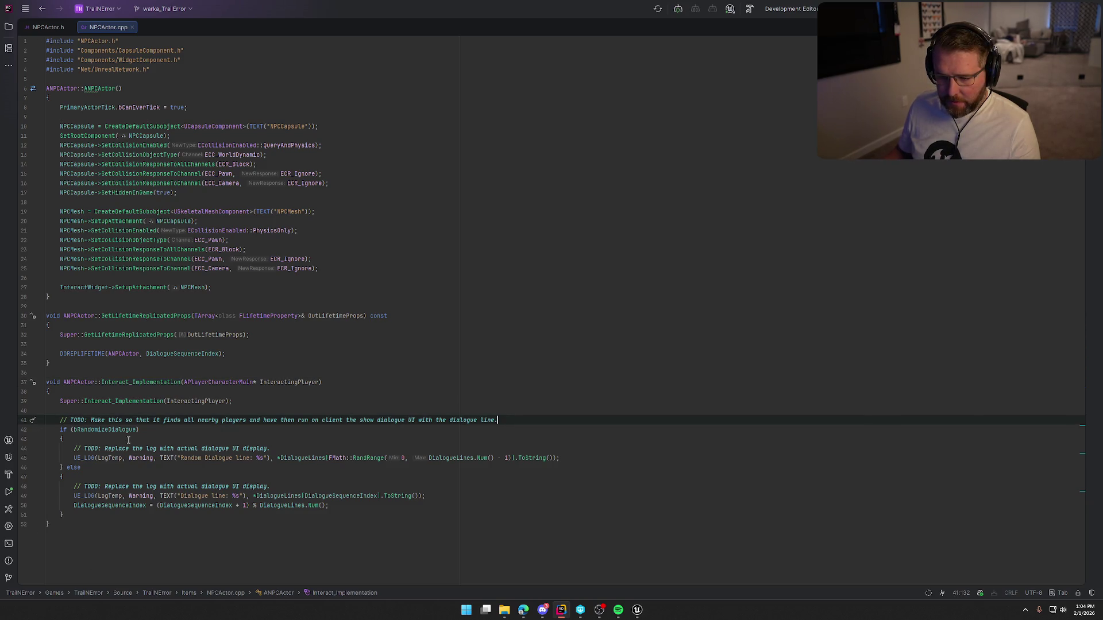
left_click(311, 407)
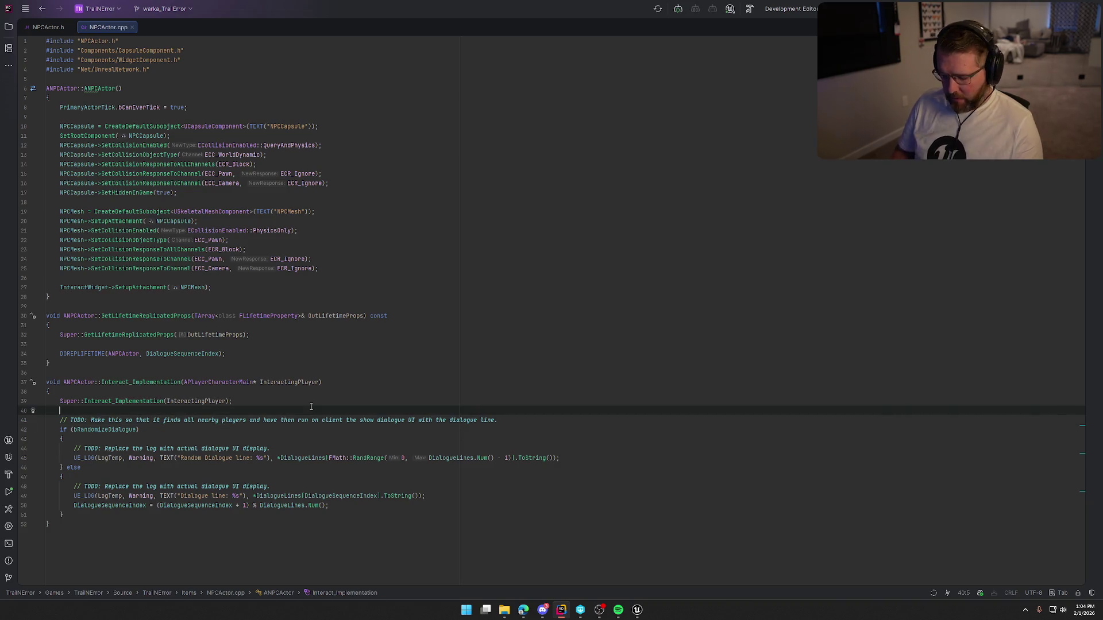
- Add an if (DialogueLines.Num() != 0) check with a braced block below it
key("Return")
key("Return")
key("Up")
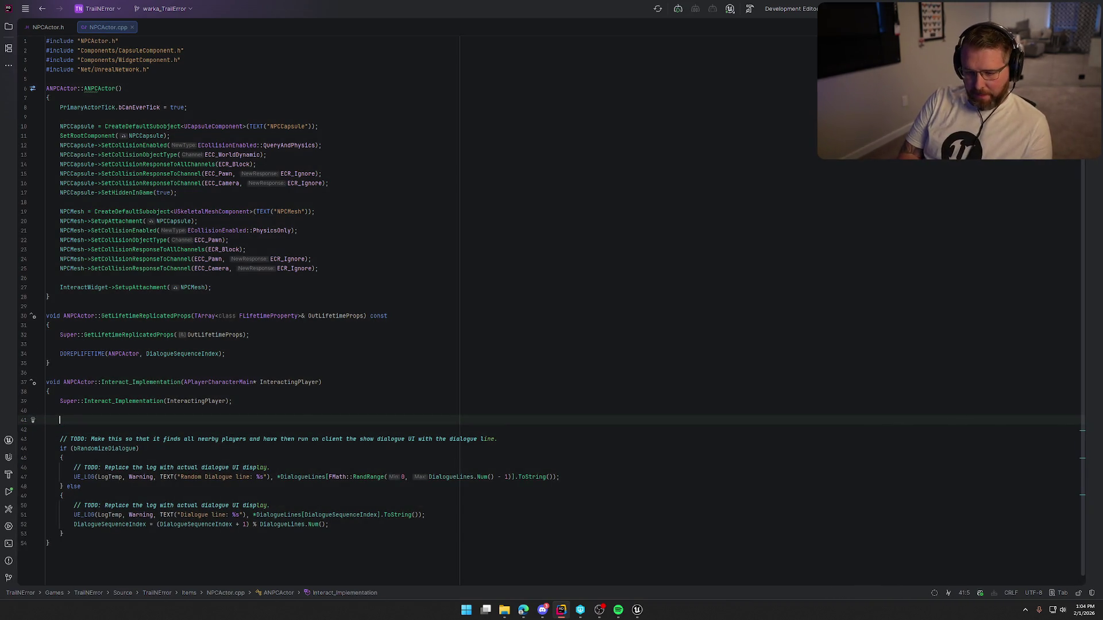
type("if (")
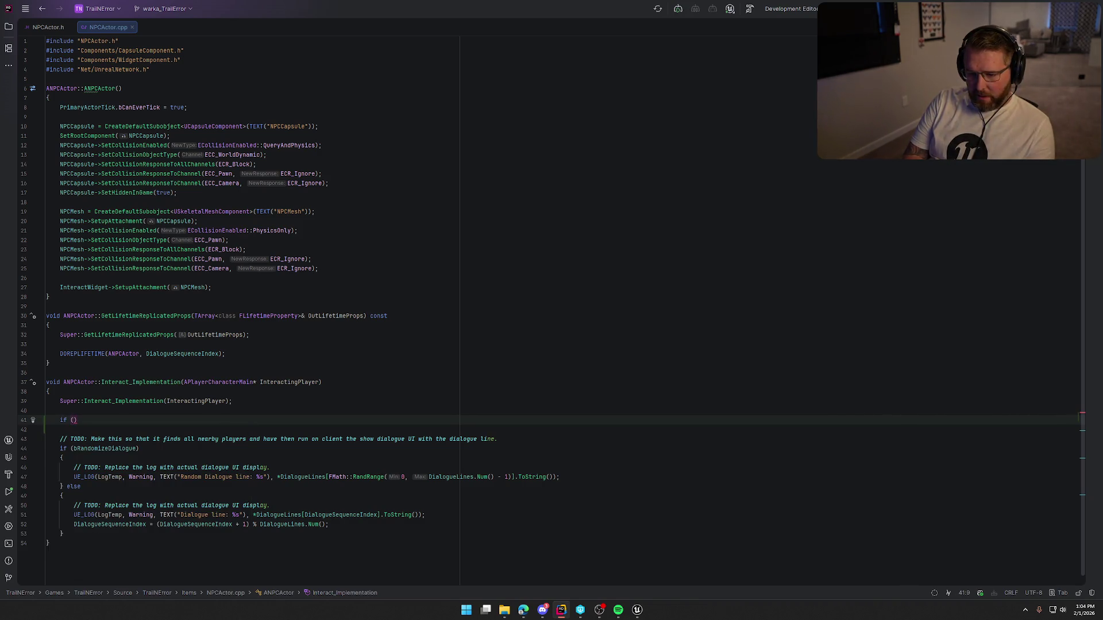
type("Dial")
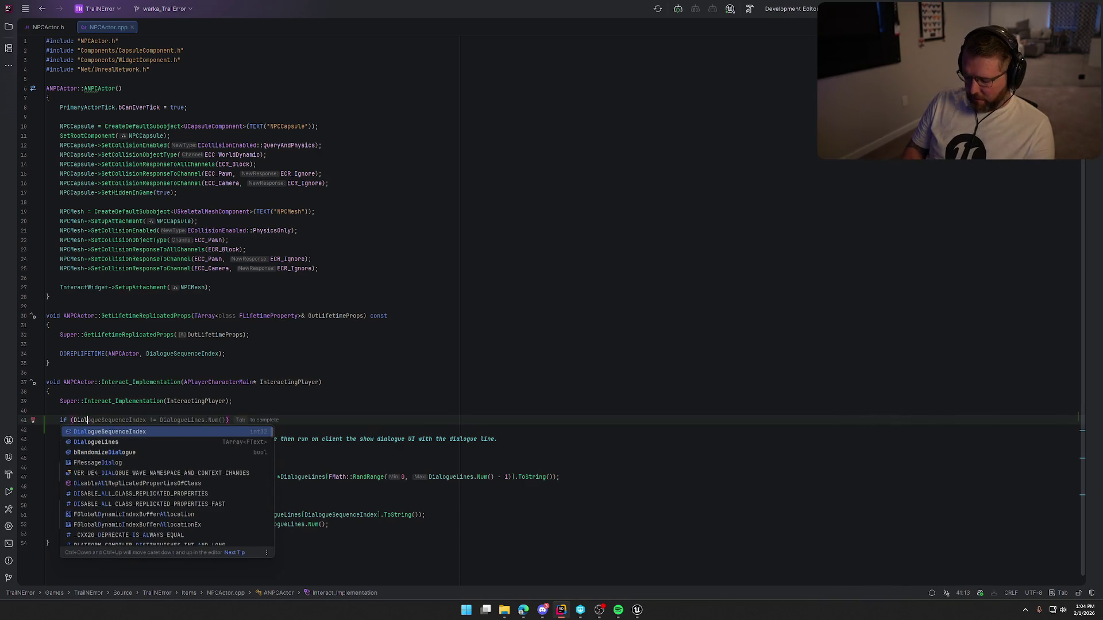
key("Down")
key("Return")
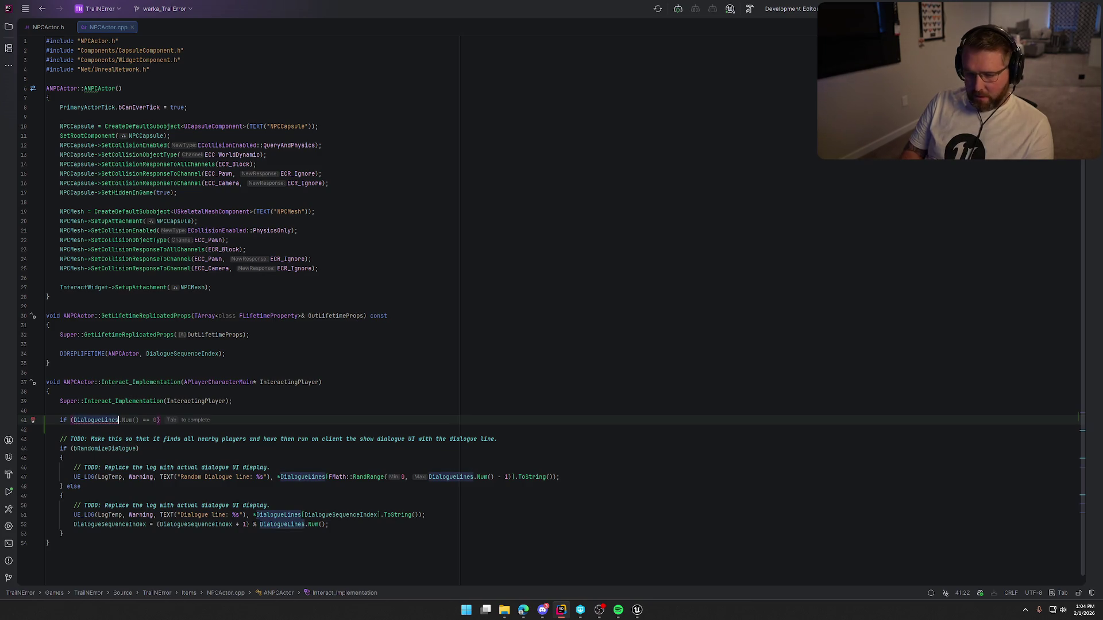
type(".Num")
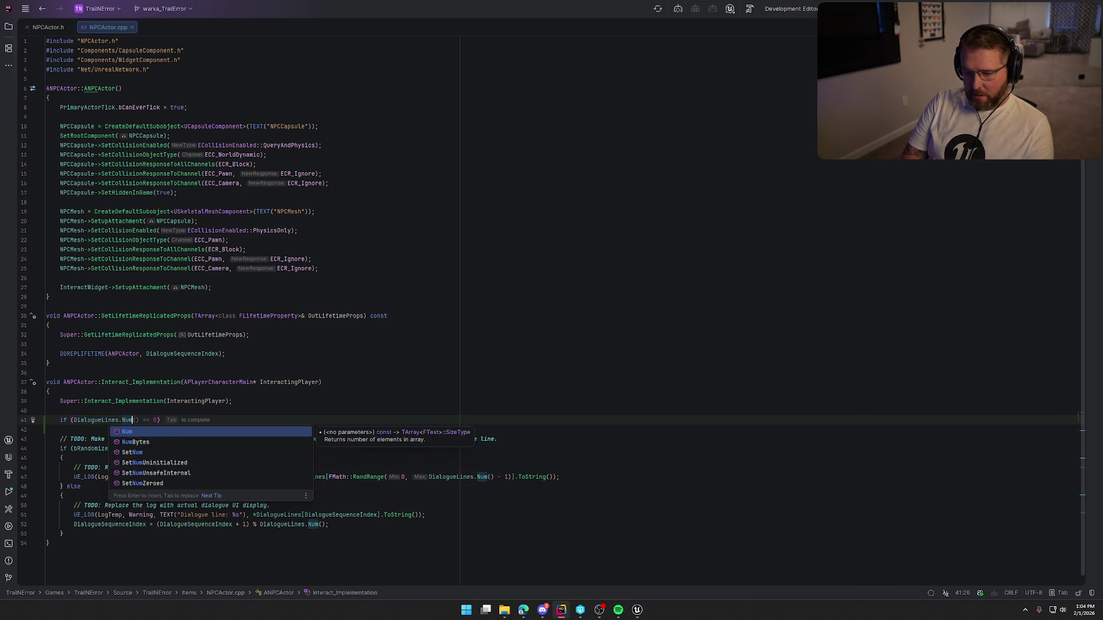
key("Tab")
left_click(152, 420)
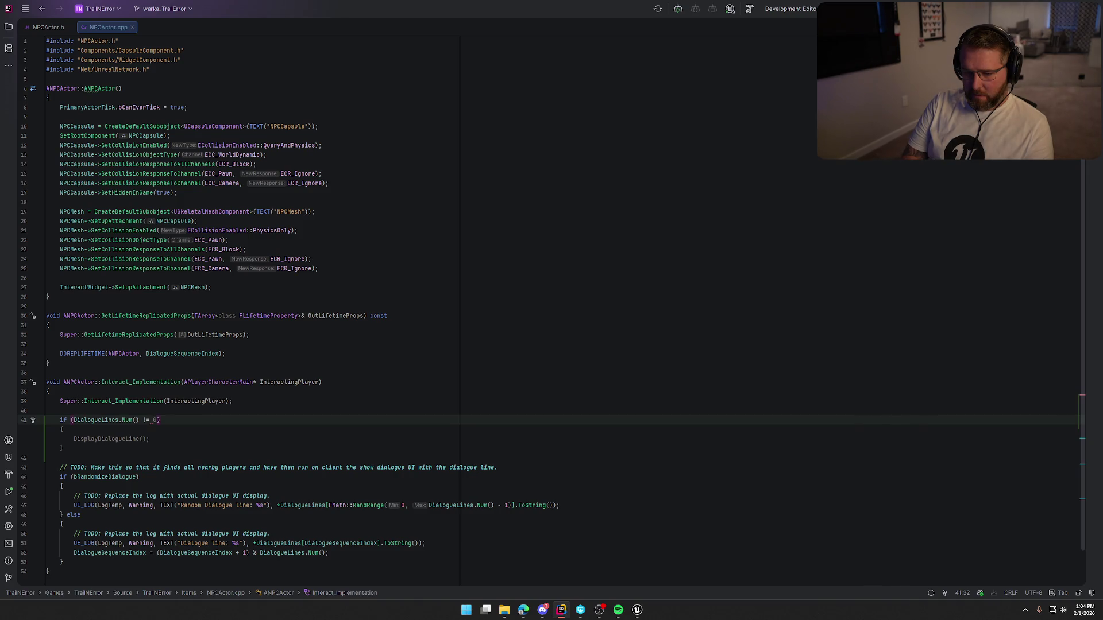
type("){")
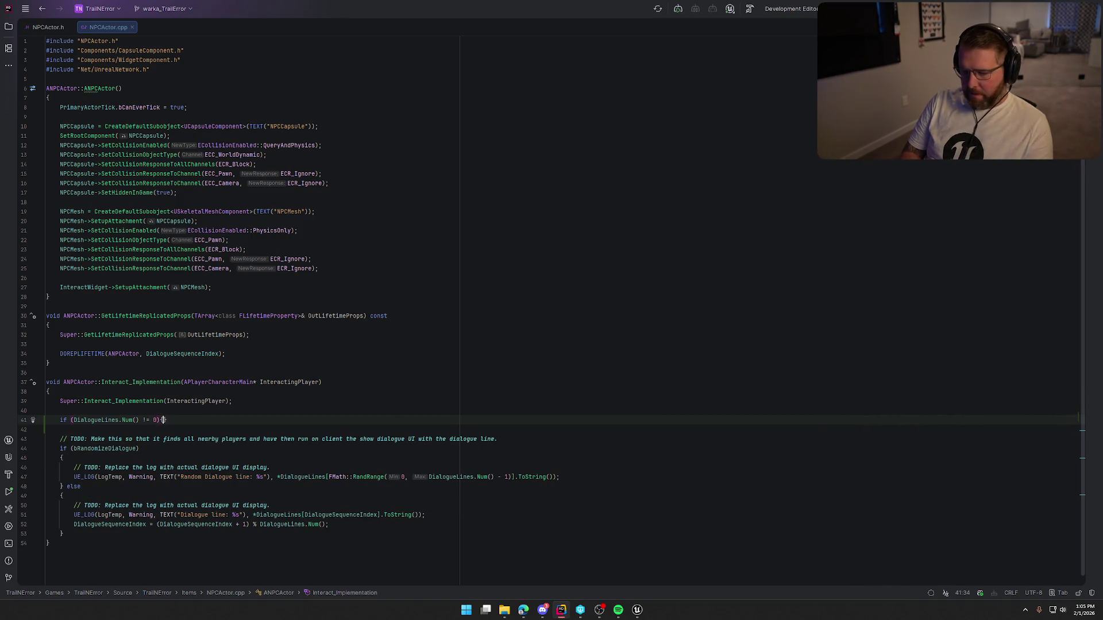
key("Return")
type("{")
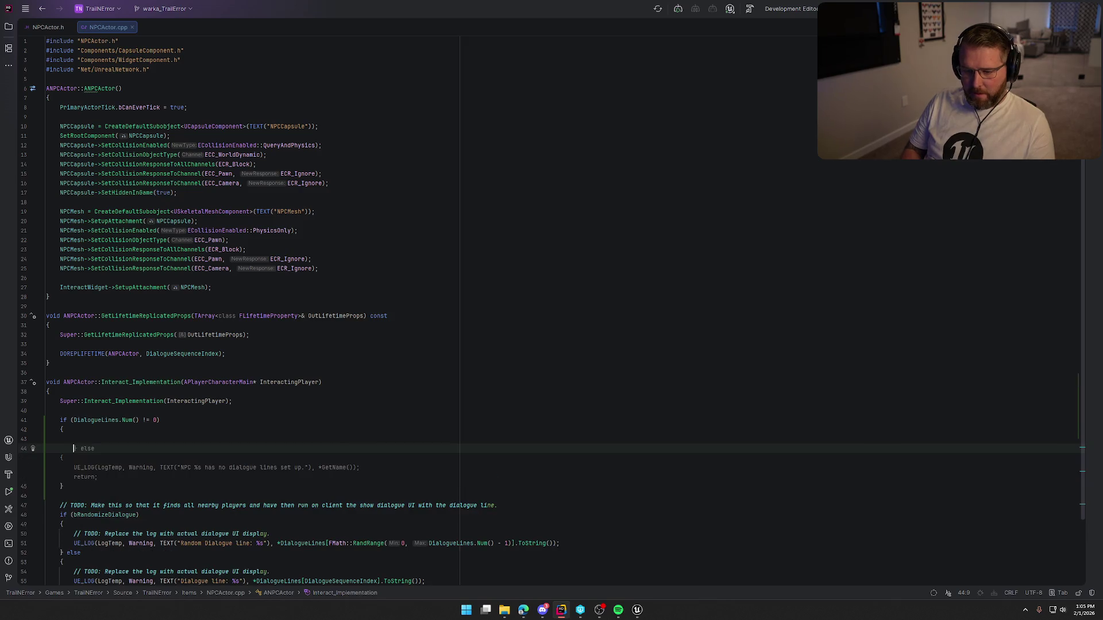
key("Down")
key("Down")
- Cut the existing dialogue logic block and paste it inside the new if block
left_click(70, 477)
key("Up")
key("shift+Down")
key("shift+Down")
key("shift+Down")
key("ctrl+c")
key("shift+Down")
key("BackSpace")
key("BackSpace")
key("BackSpace")
key("Up")
key("Up")
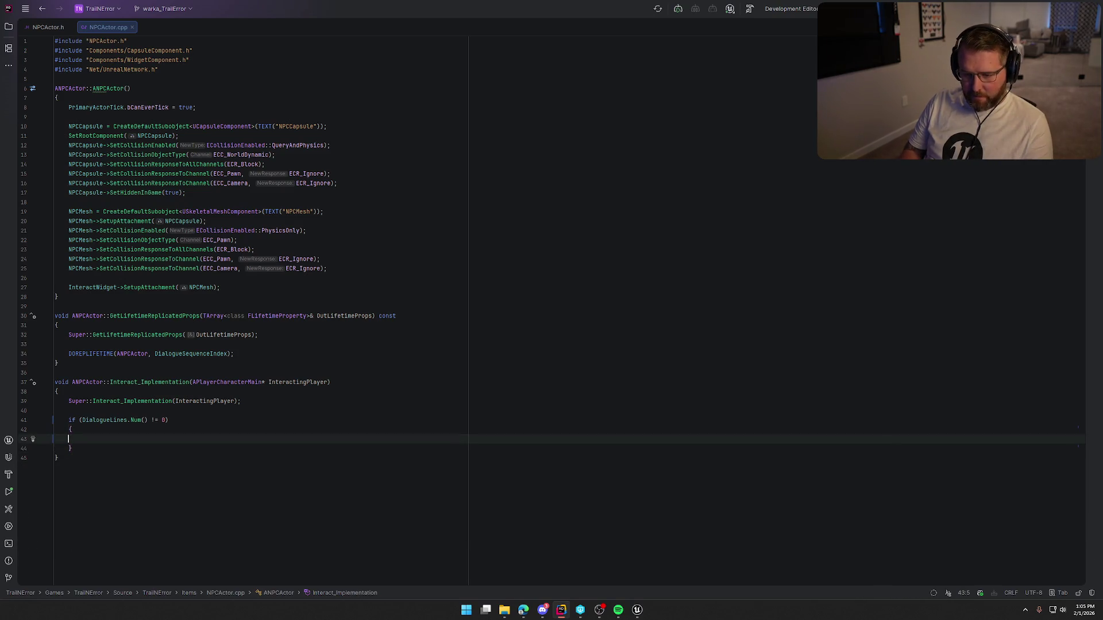
key("ctrl+v")
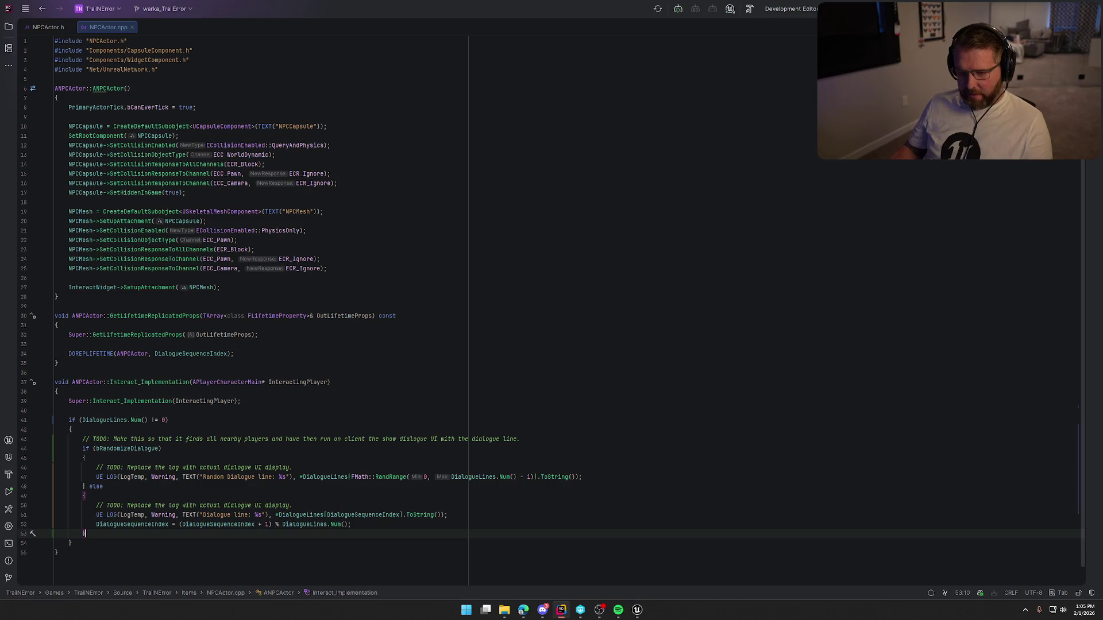
left_click(638, 610)
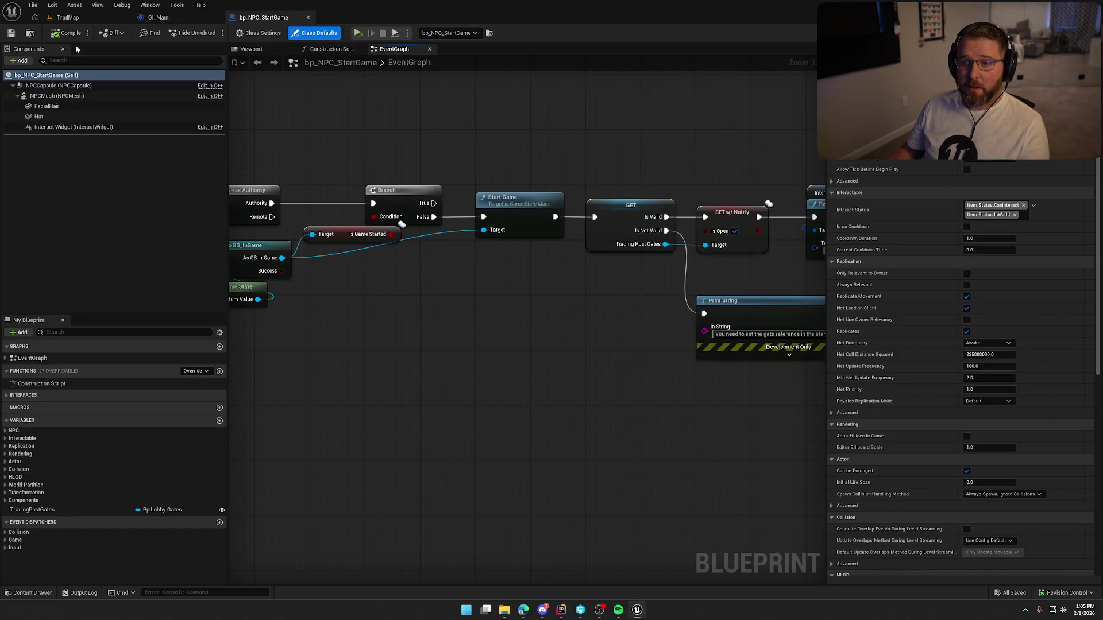
- Run Live Coding with Ctrl+Alt+F11 from the TrailMap editor to compile the NPCActor.cpp change
left_click(68, 17)
key("ctrl+alt+F11")
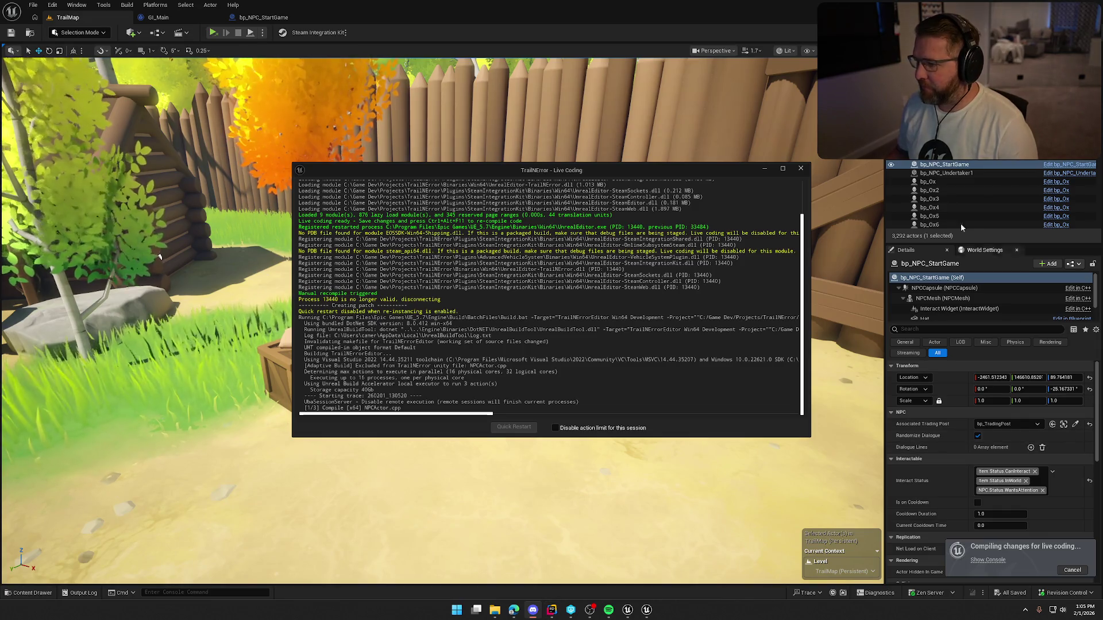
left_click(801, 169)
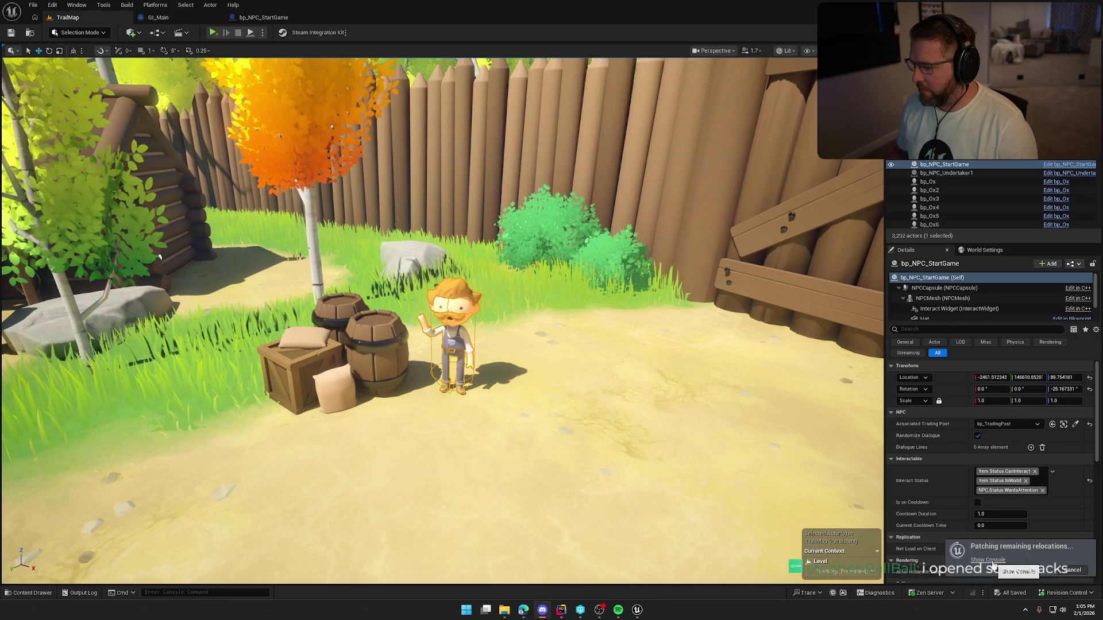
key("alt+Tab")
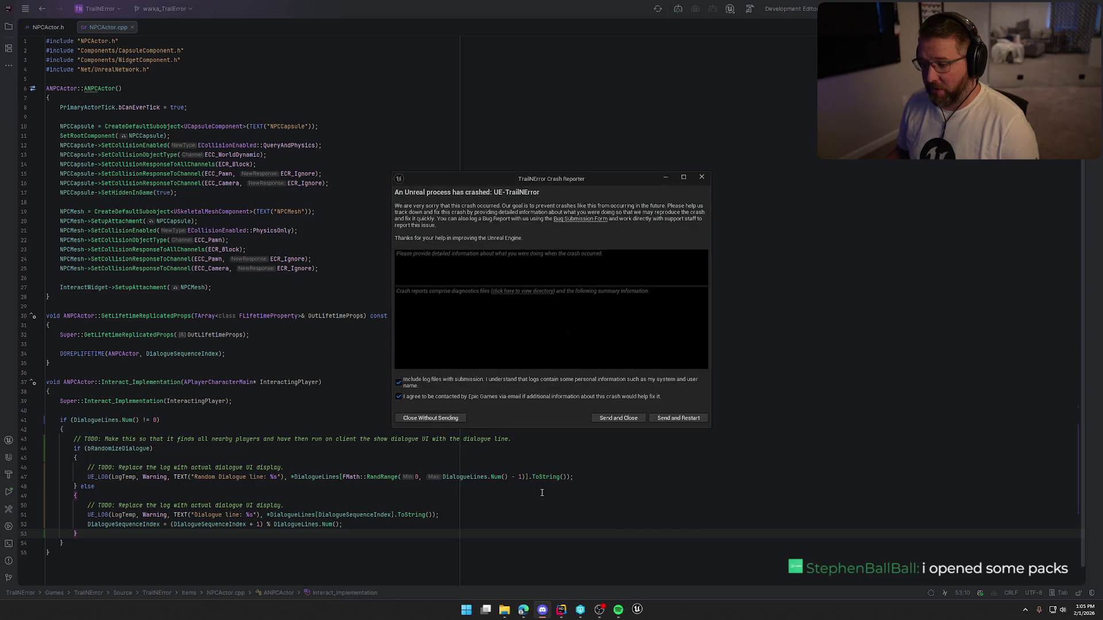
- Close the crash report without sending, rebuild the project in Rider, and return to the relaunched editor
left_click(702, 179)
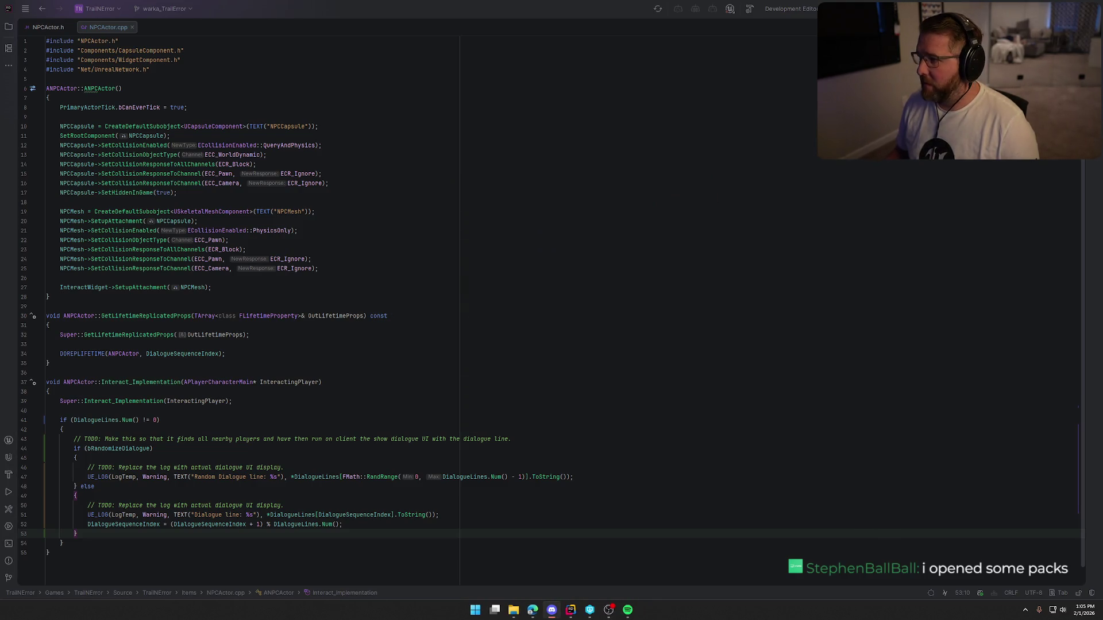
key("ctrl+shift+b")
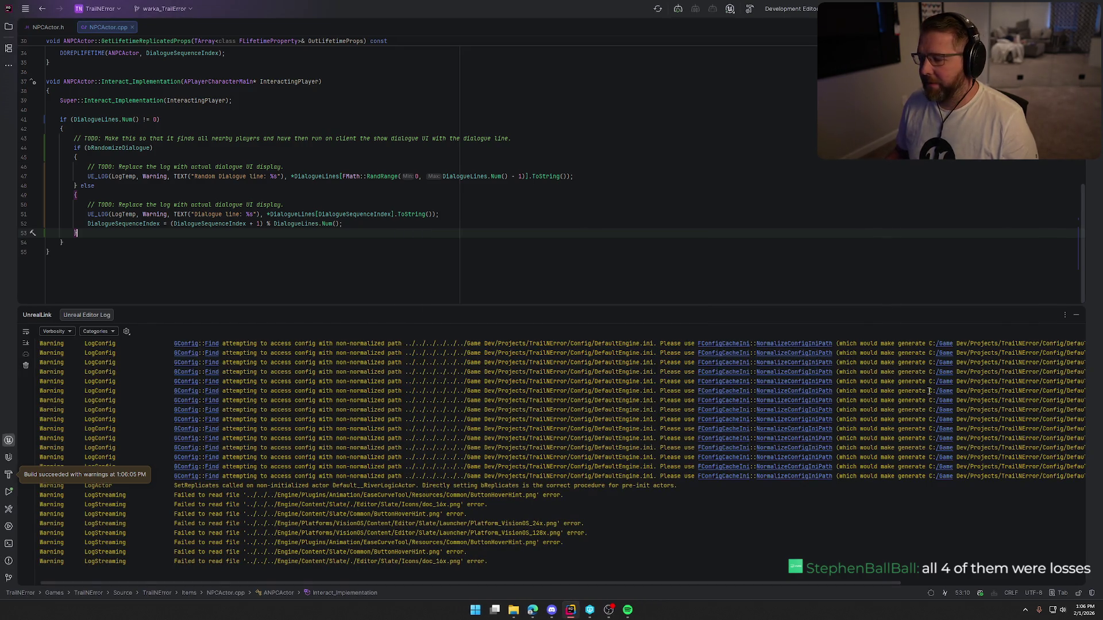
left_click(1078, 315)
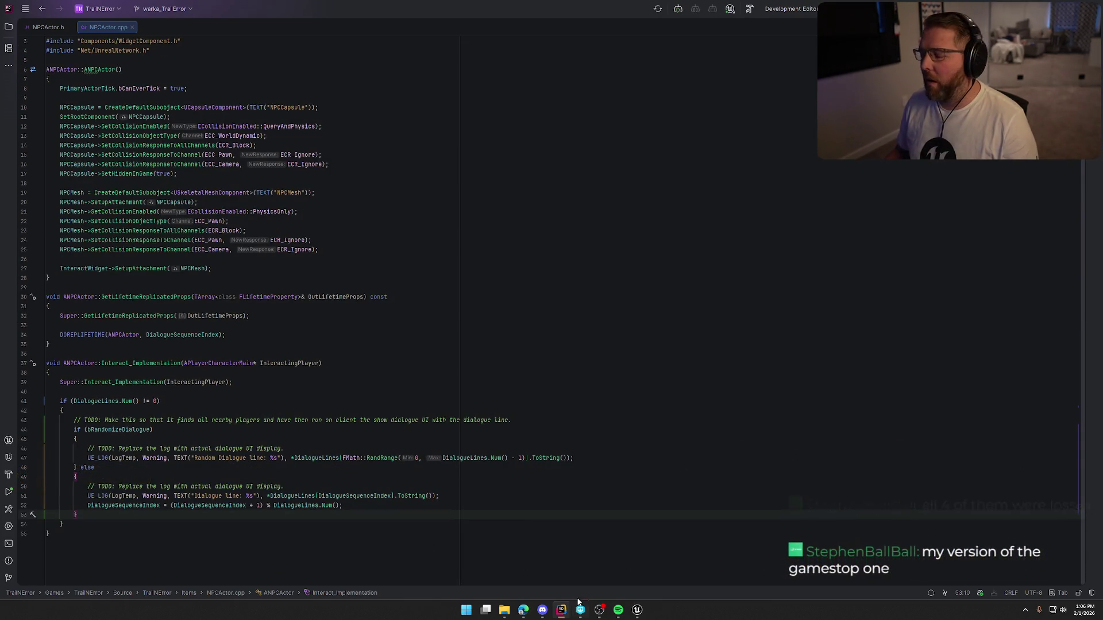
left_click(637, 610)
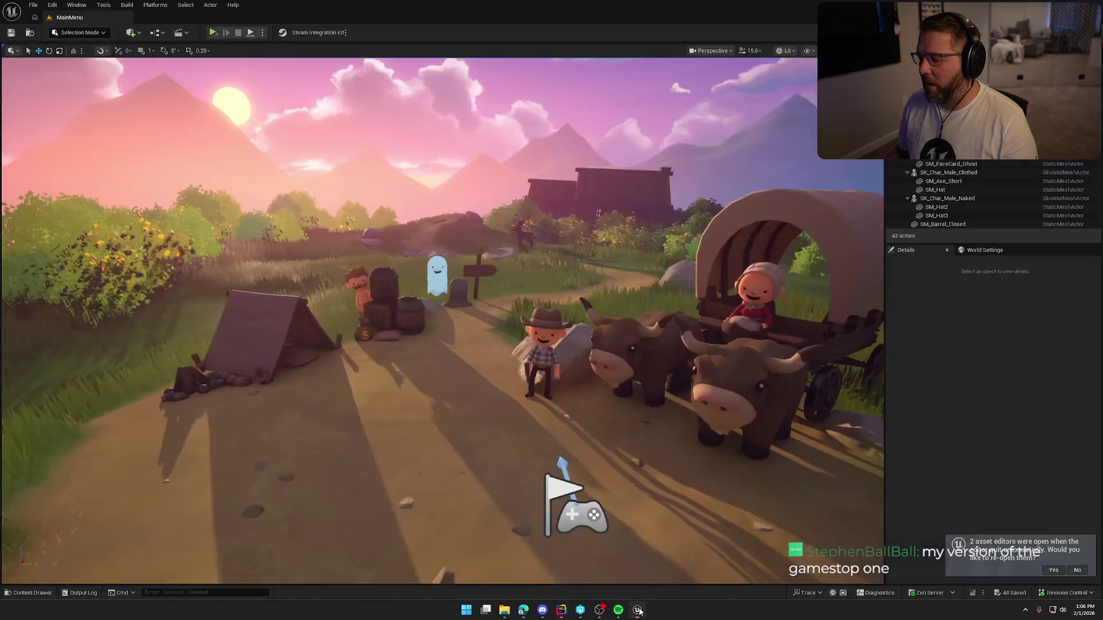
- Open the TrailMap map from Content/Maps in the Content Drawer and return to its level tab
left_click(1054, 570)
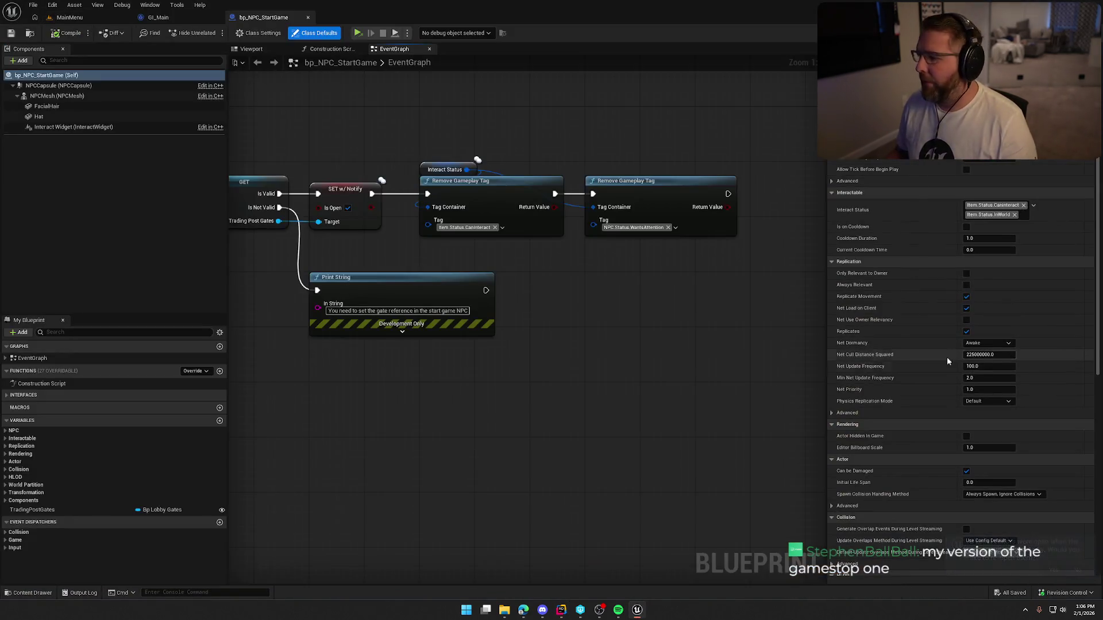
key("ctrl+space")
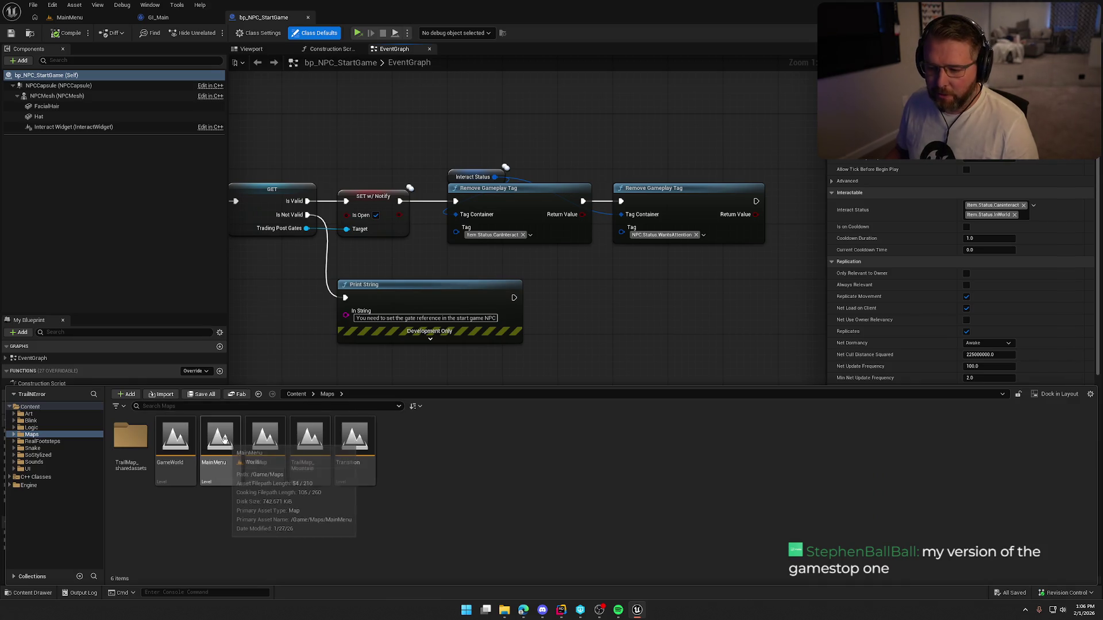
left_click(274, 441)
double_click(274, 440)
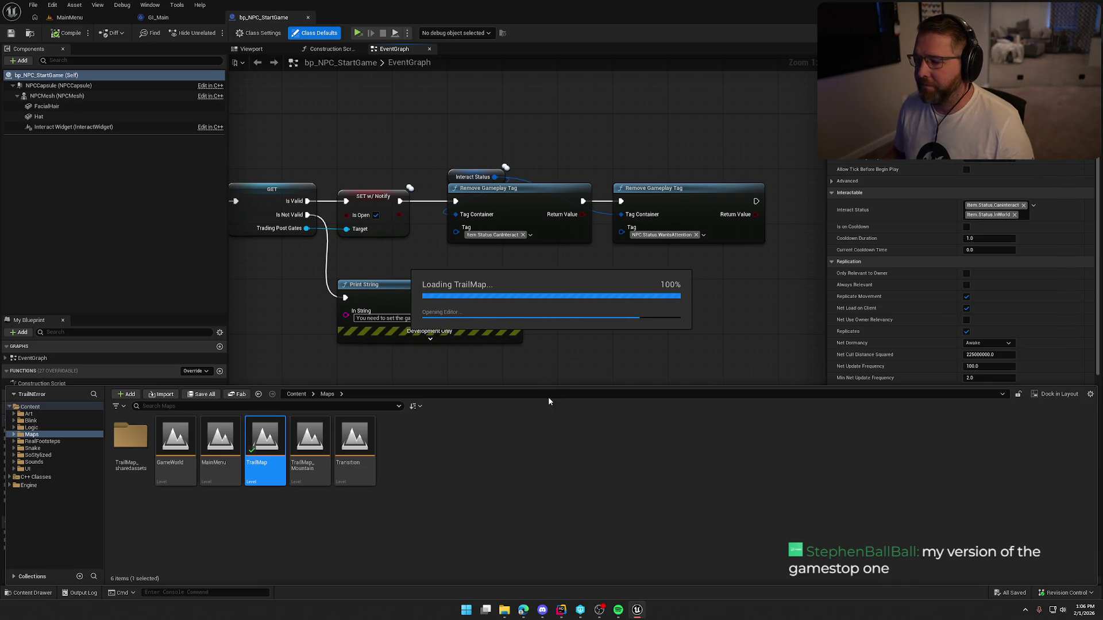
left_click_drag(603, 359, 837, 342)
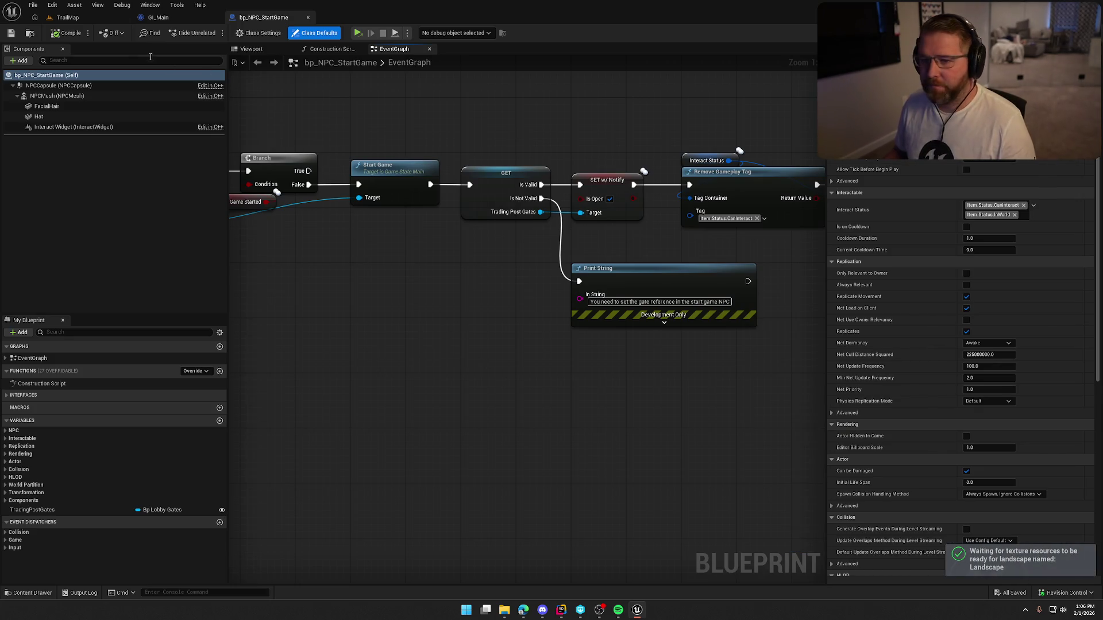
left_click(68, 17)
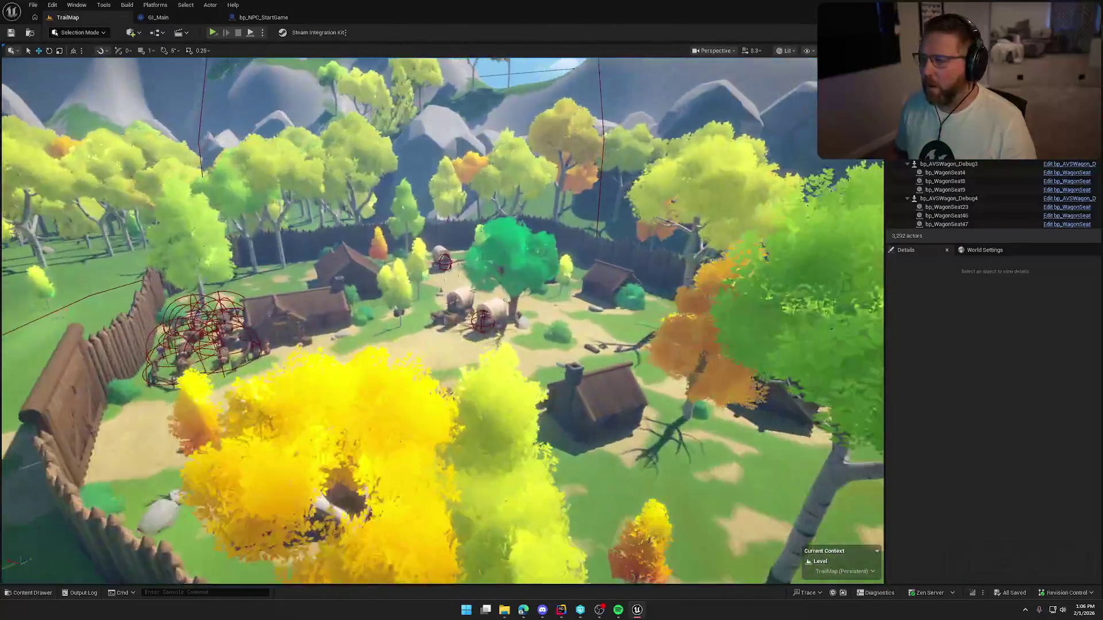
- Fly down to the waving start-game NPC and select it to inspect its Details
scroll(443, 322, "up", 3)
key("w")
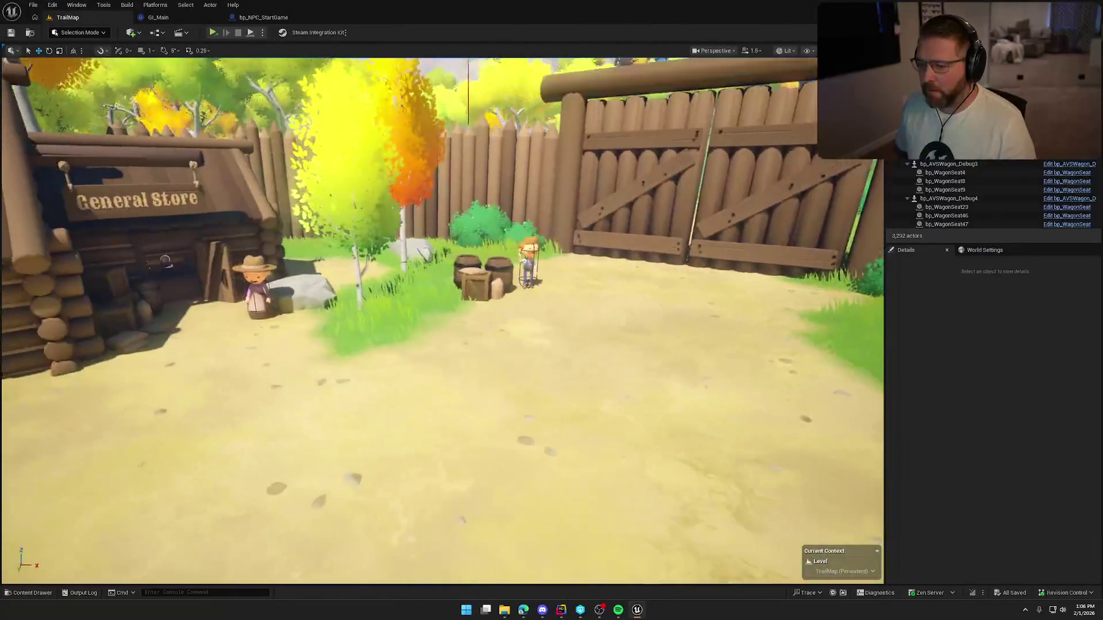
scroll(402, 254, "down", 1)
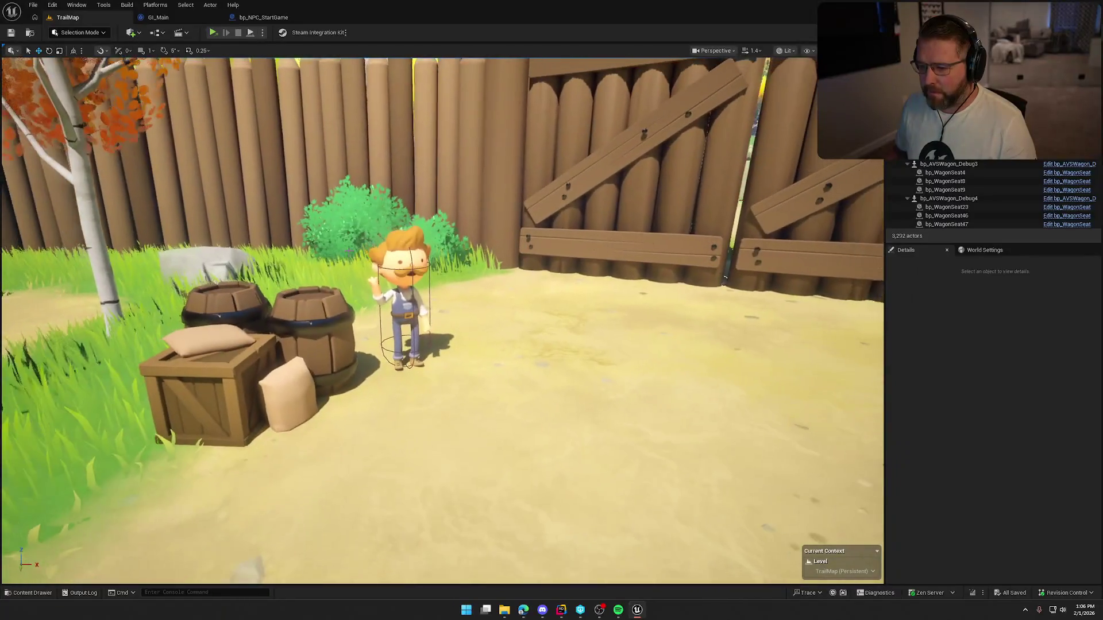
left_click(403, 254)
scroll(990, 535, "down", 5)
scroll(1029, 529, "down", 2)
scroll(1043, 530, "down", 3)
scroll(1043, 531, "up", 5)
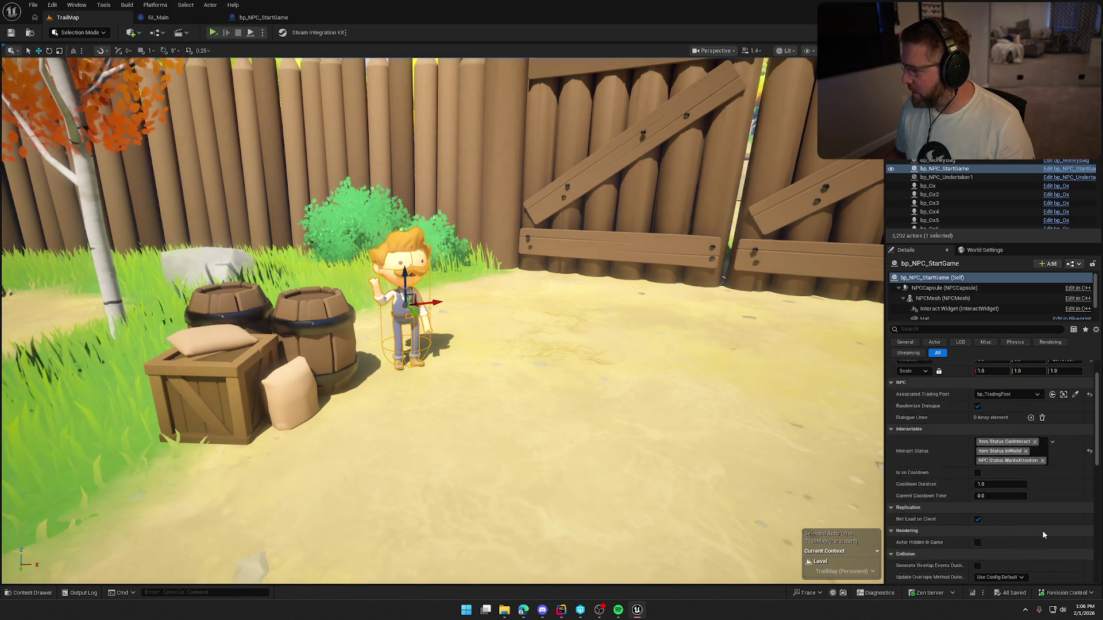
scroll(432, 309, "up", 3)
right_click(433, 310)
type("s")
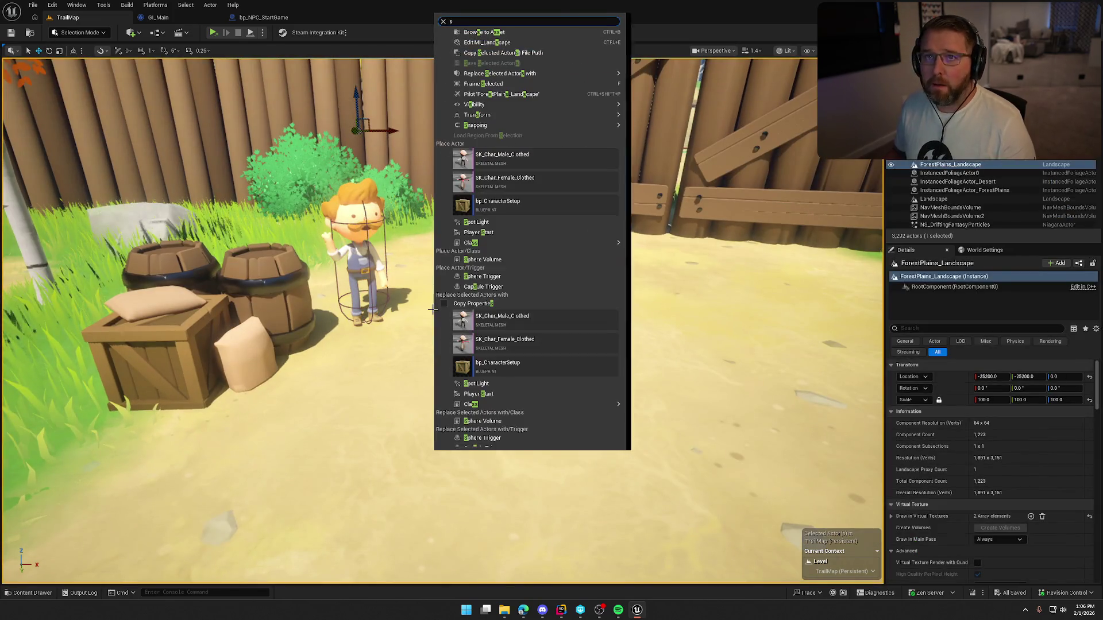
key("Escape")
scroll(432, 310, "down", 4)
key("Escape")
- Fly over to the wagons, select the money bag, and open its Money Value of 500
mouse_move(432, 310)
left_mouse_down()
mouse_move(782, 290)
mouse_move(562, 272)
mouse_move(562, 253)
left_mouse_up()
left_click_drag(572, 319, 572, 319)
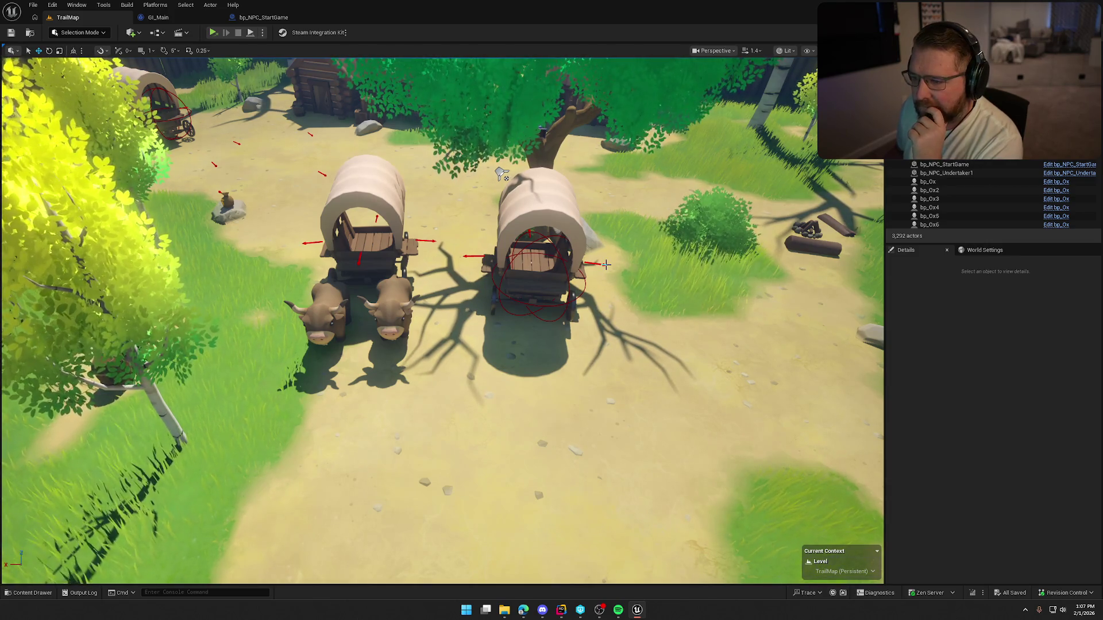
left_click(227, 199)
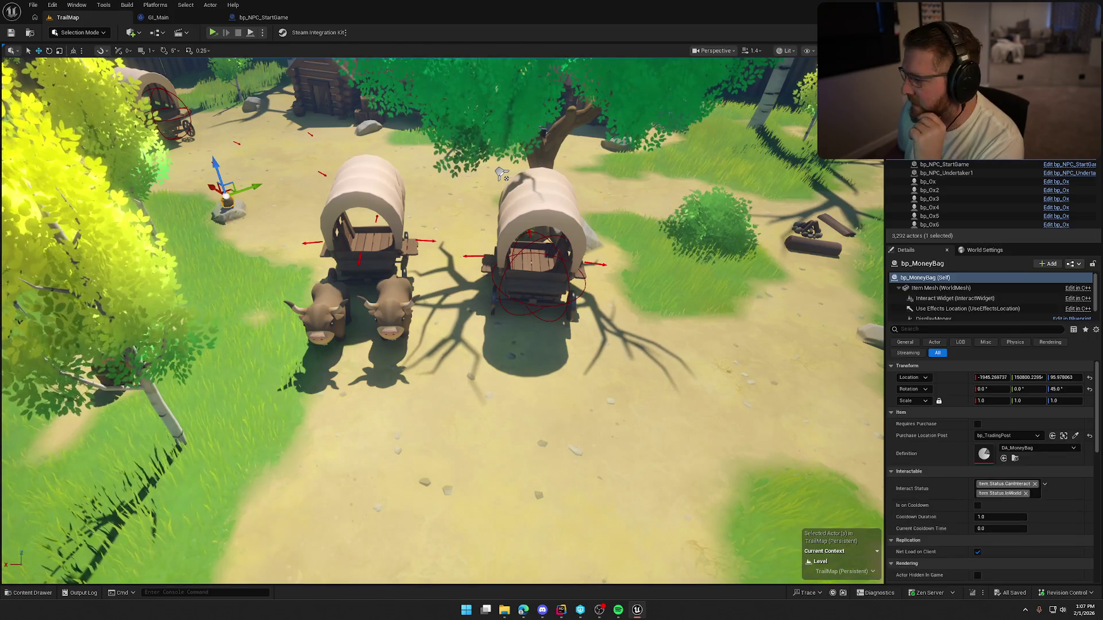
scroll(1022, 506, "down", 3)
scroll(1070, 517, "down", 3)
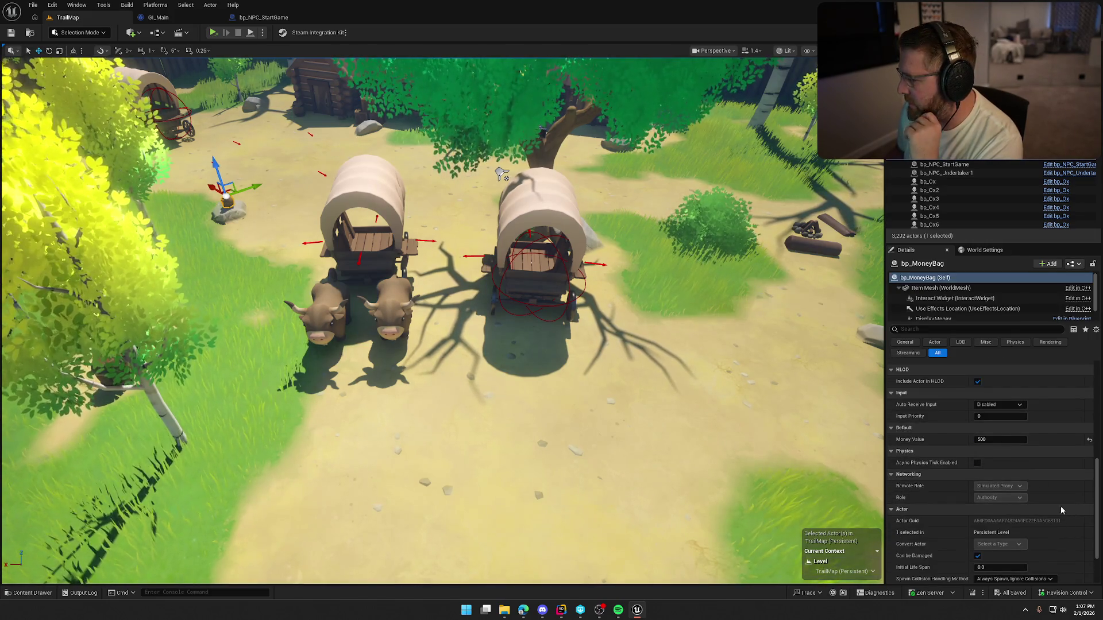
left_click(991, 439)
type("1000")
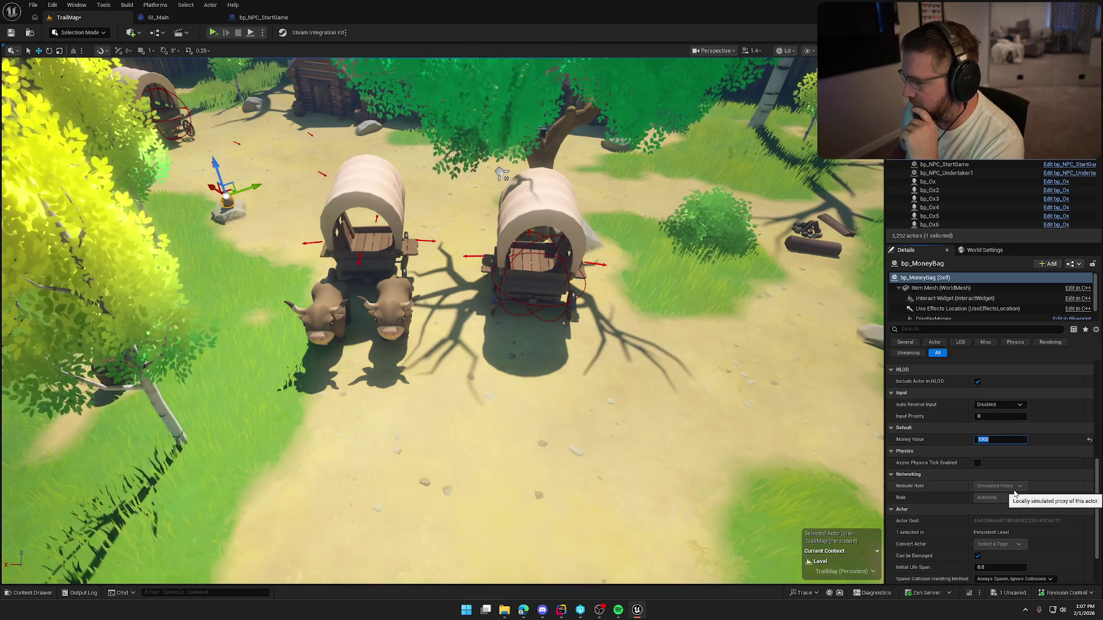
- Select and frame the bp_AVSWagon_Start wagon, then delete it
mouse_move(214, 371)
left_mouse_down()
mouse_move(299, 362)
mouse_move(14, 412)
left_mouse_up()
key("Escape")
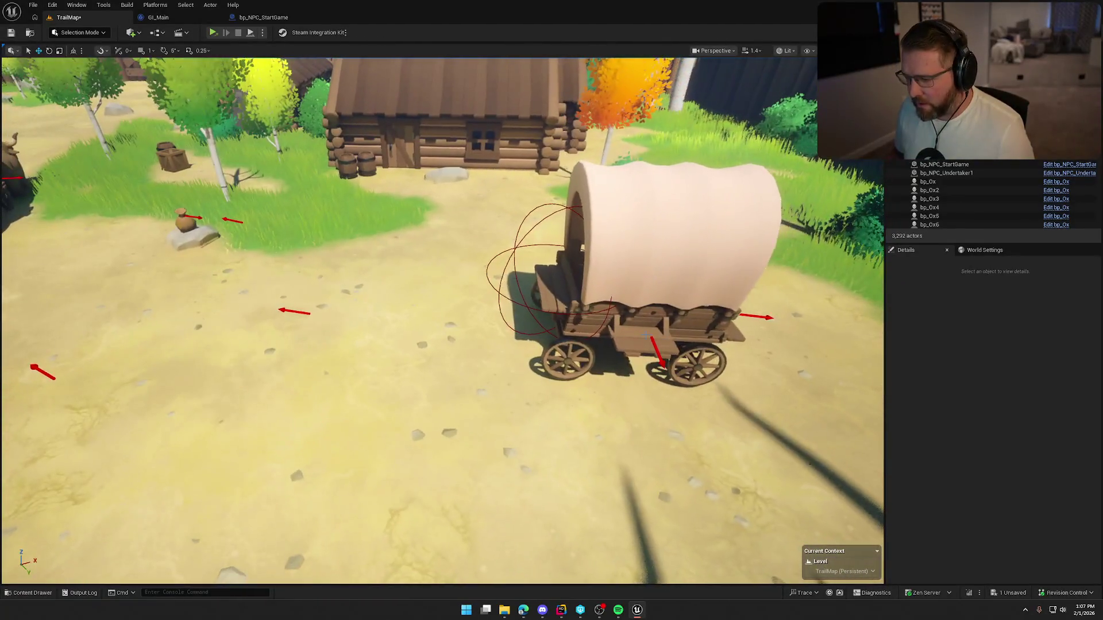
left_click(639, 378)
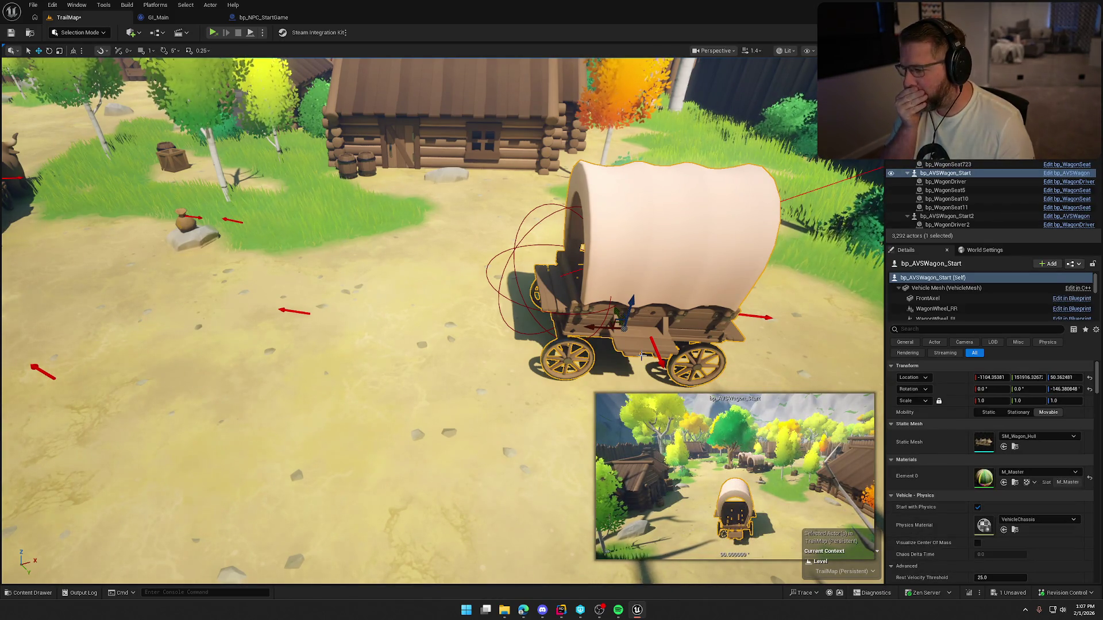
mouse_move(576, 312)
left_mouse_down()
mouse_move(576, 362)
mouse_move(576, 313)
left_mouse_up()
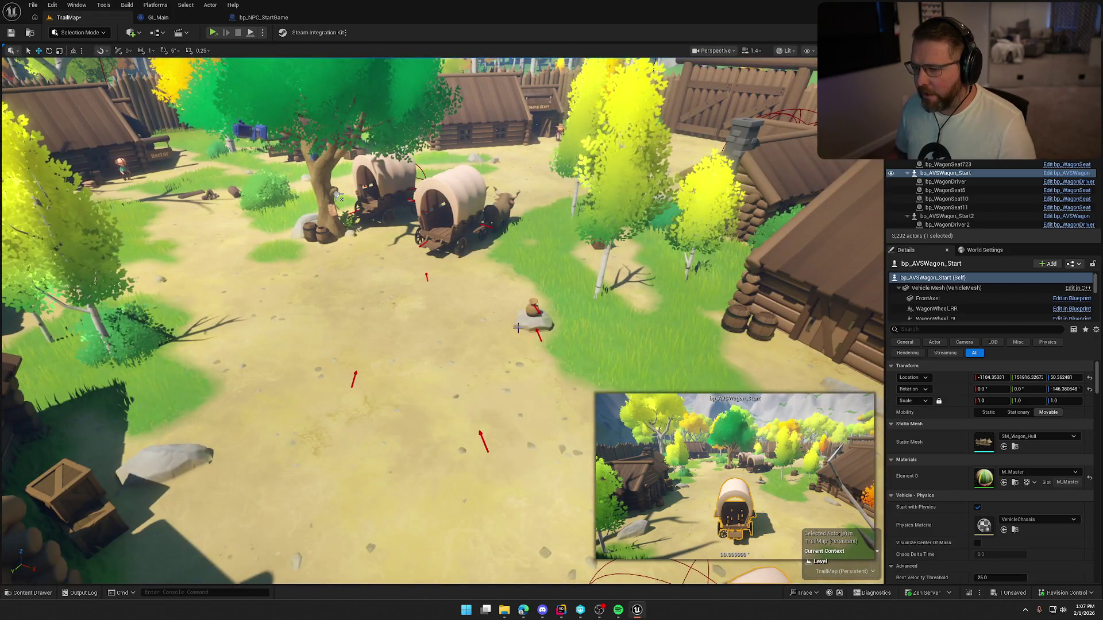
key("f")
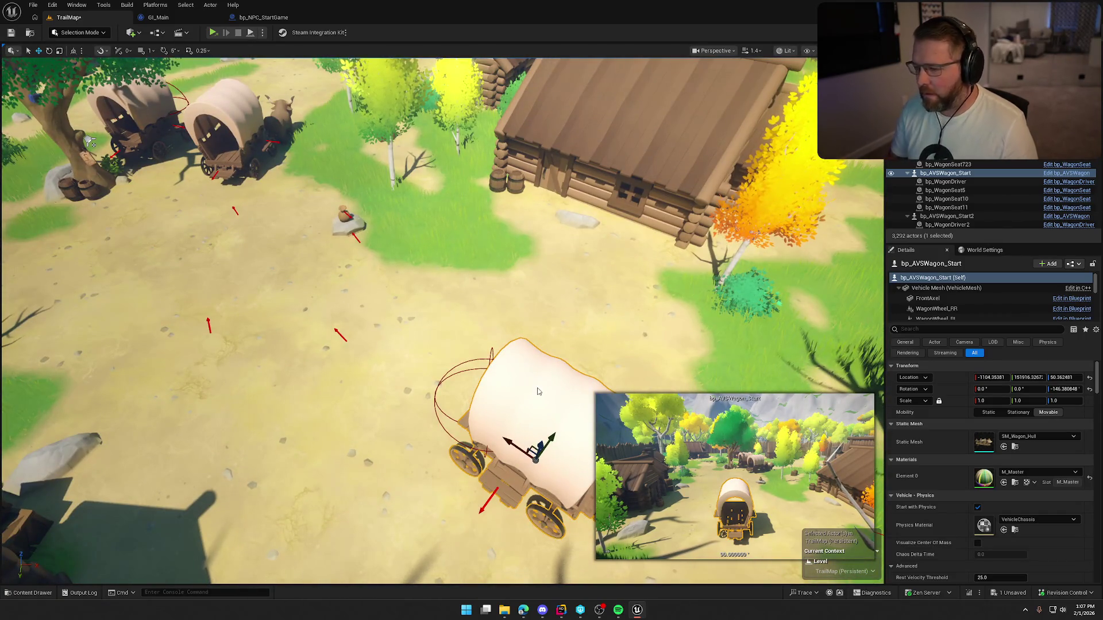
key("Delete")
left_click(638, 331)
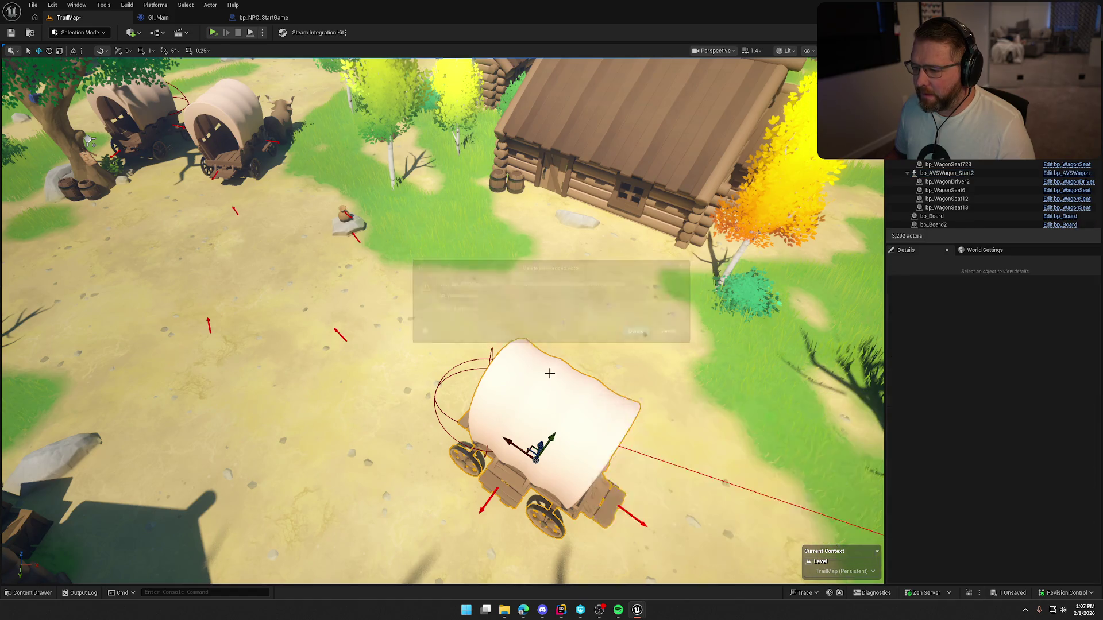
- Delete bp_WagonDriver, bp_AVSWagon_Start2 and the leftover object by the tree, then pick bp_AVSWagon_Debug3
left_click(489, 363)
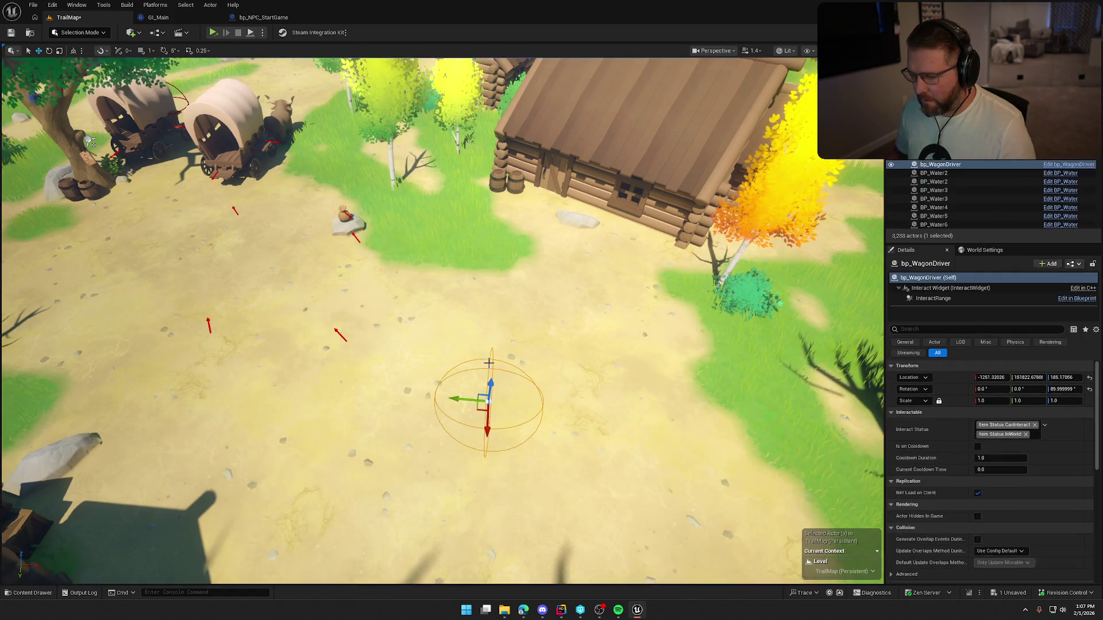
key("Delete")
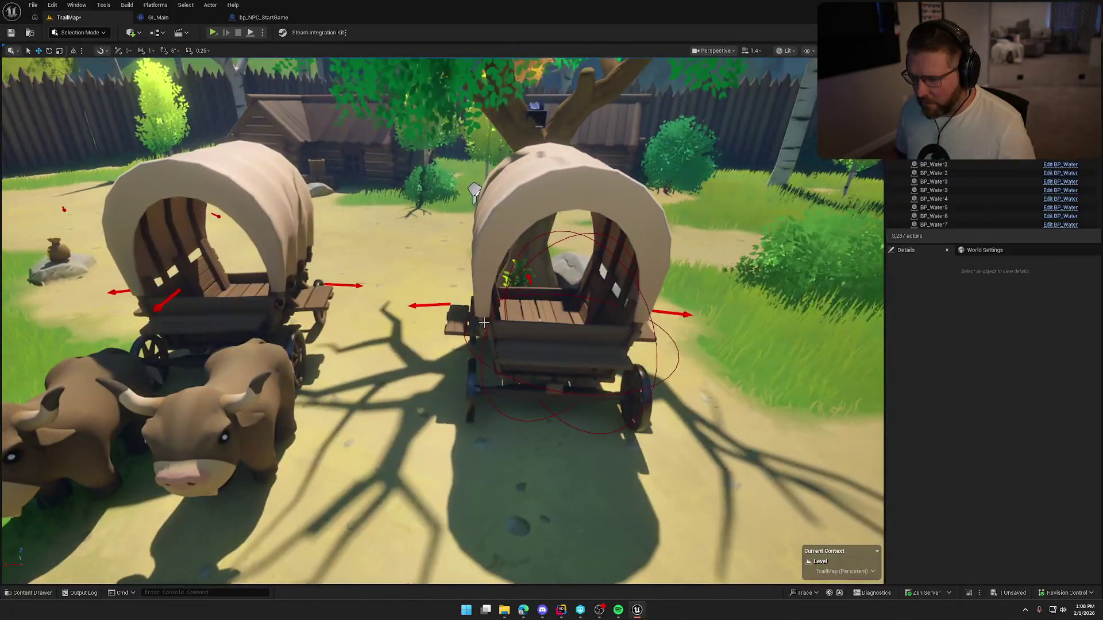
left_click(487, 322)
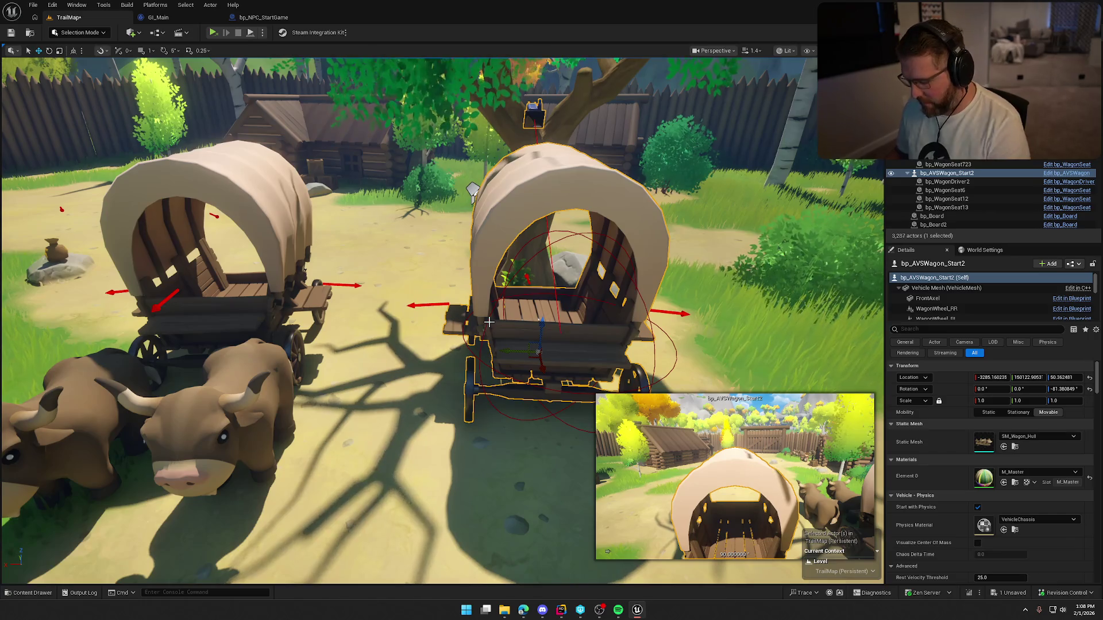
key("Delete")
left_click(639, 333)
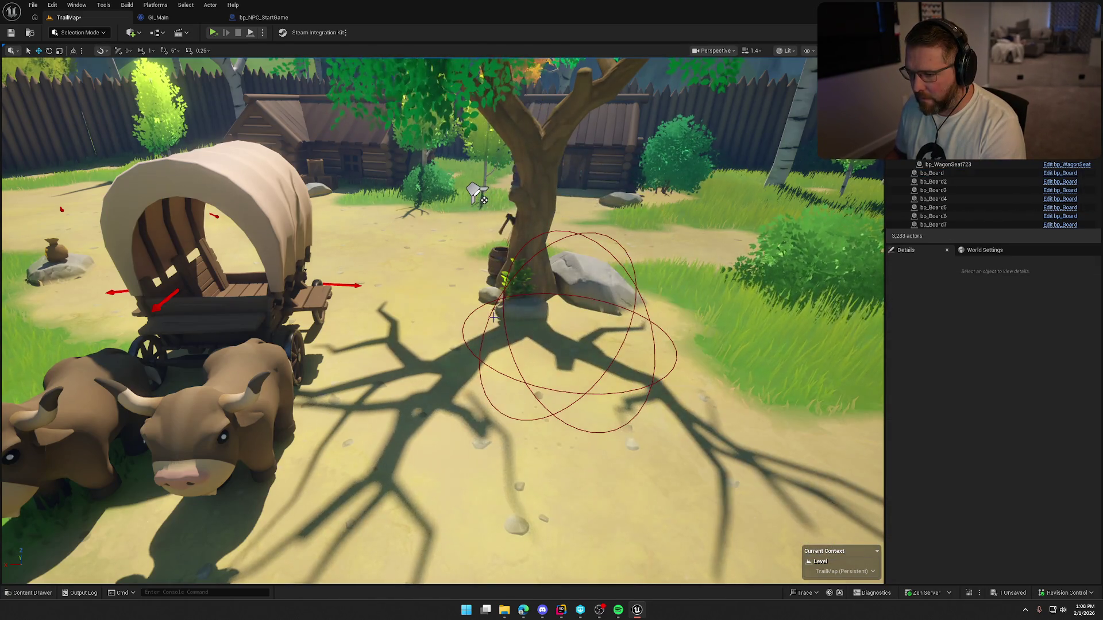
left_click(489, 316)
key("Delete")
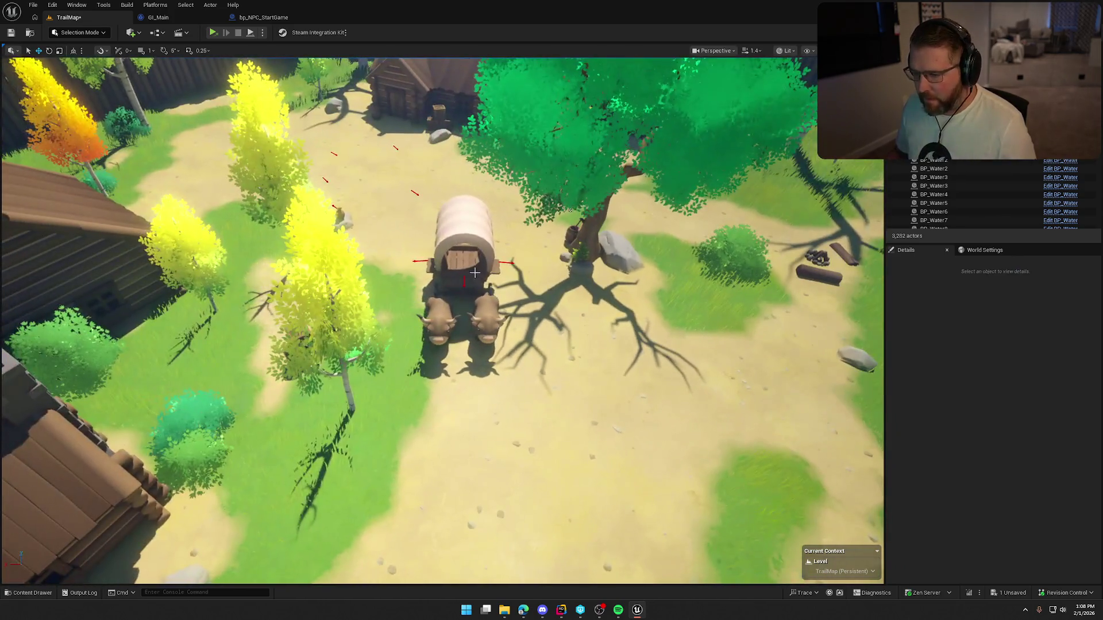
left_click(440, 253)
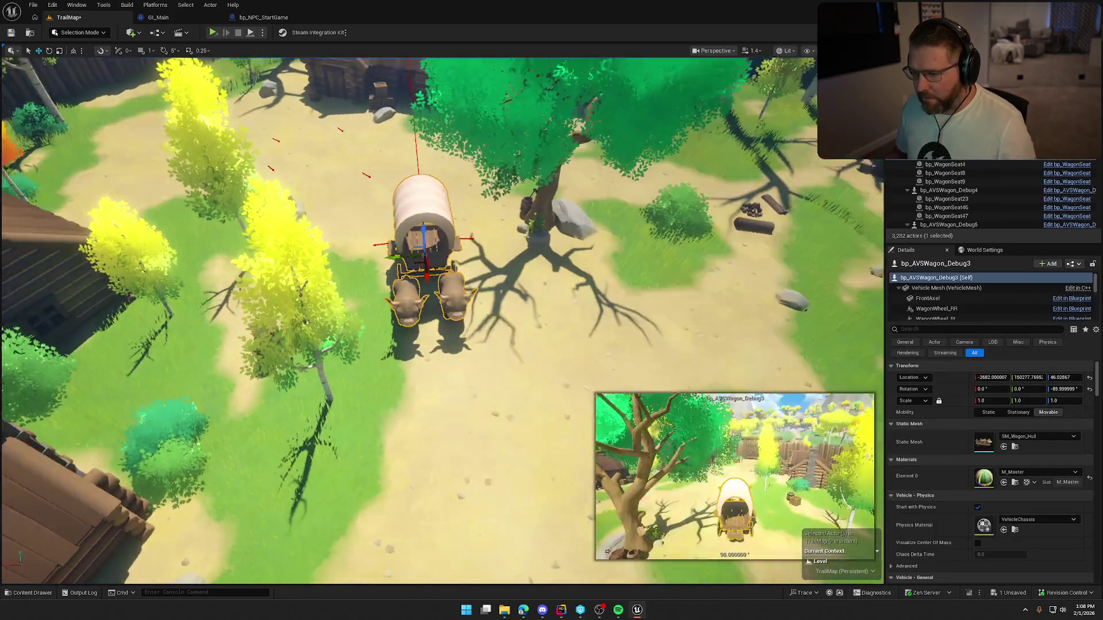
- Move and turn the Debug3 wagon, duplicate it, and line up the Debug15 copy beside it
mouse_move(392, 237)
left_mouse_down()
mouse_move(422, 290)
mouse_move(425, 338)
left_mouse_up()
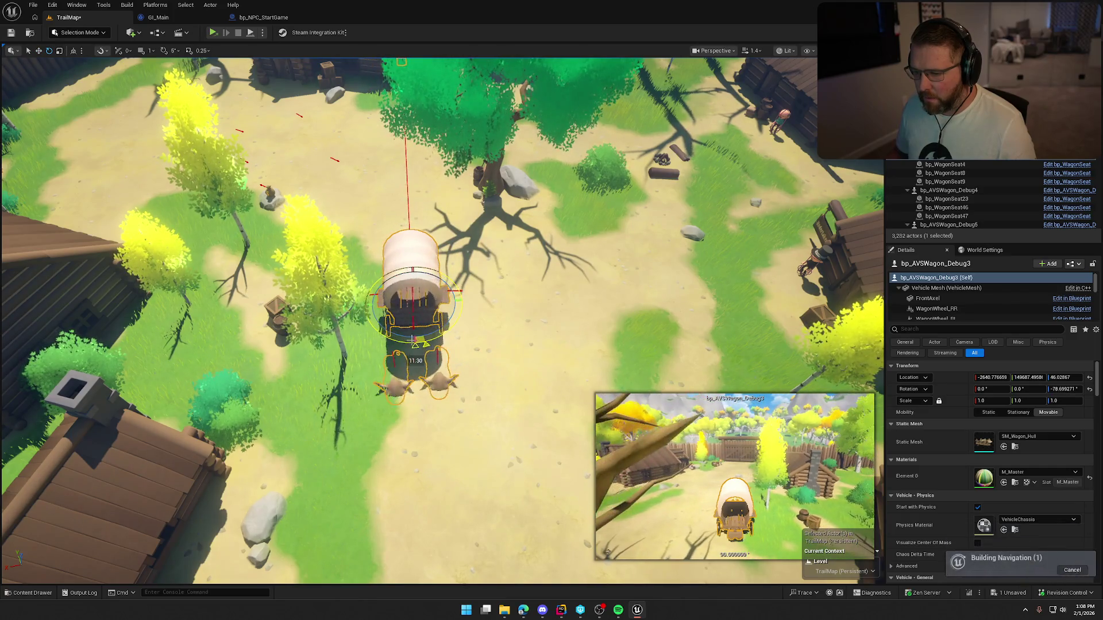
key("w")
mouse_move(384, 303)
left_mouse_down()
mouse_move(493, 309)
mouse_move(580, 297)
mouse_move(516, 322)
mouse_move(459, 367)
mouse_move(436, 288)
mouse_move(397, 218)
mouse_move(443, 322)
mouse_move(408, 280)
mouse_move(457, 333)
left_mouse_up()
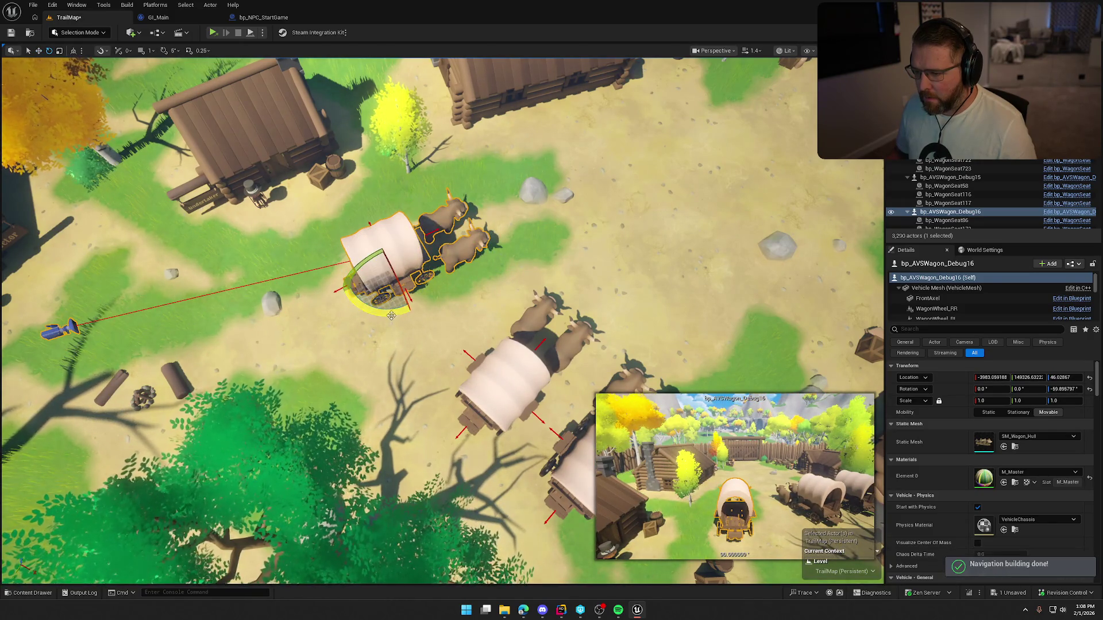
key("w")
left_click(517, 388)
key("r")
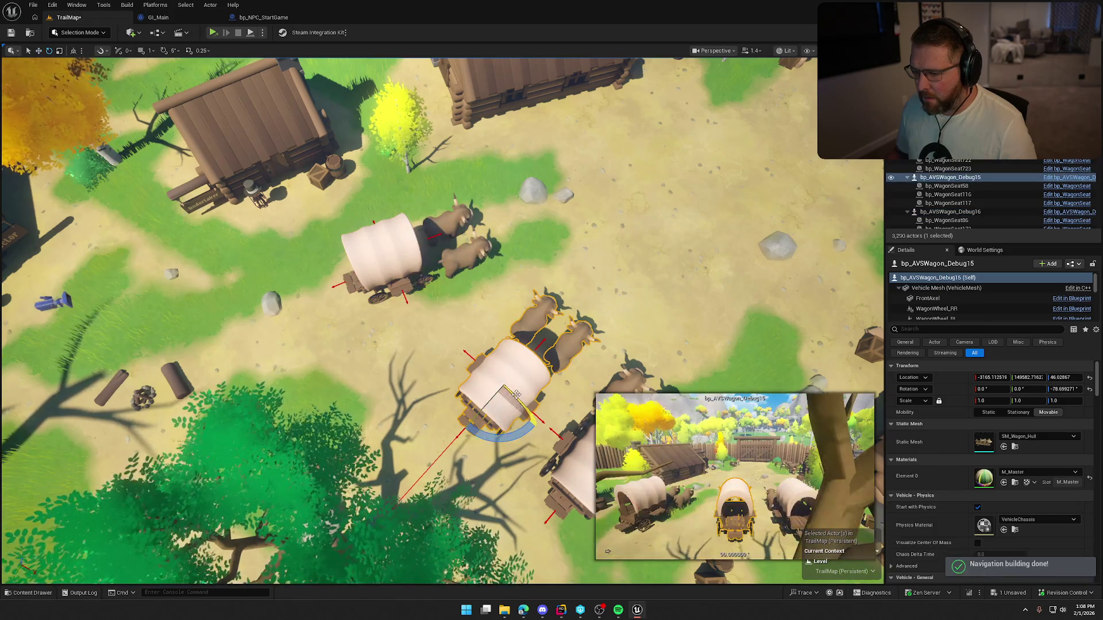
left_click_drag(515, 390, 464, 365)
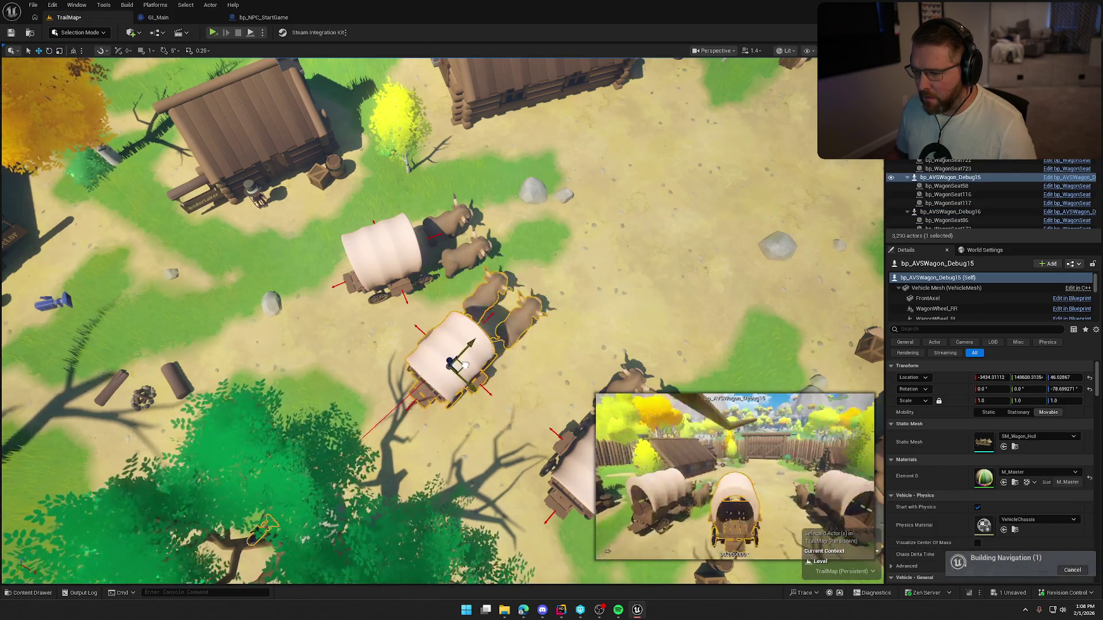
left_click_drag(467, 406, 472, 404)
scroll(467, 344, "up", 3)
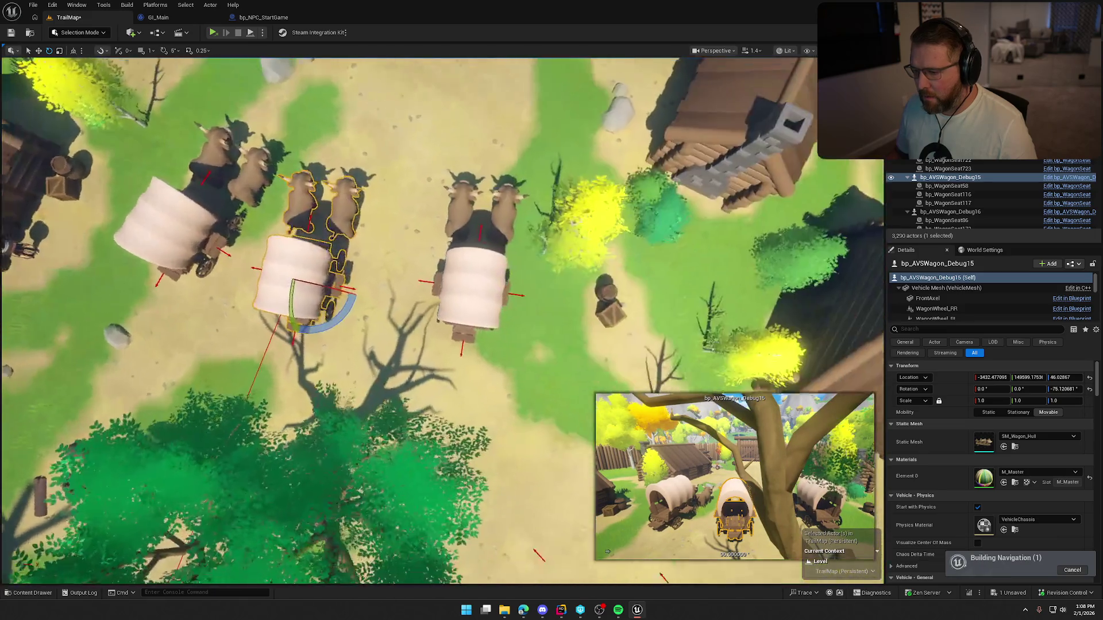
- Nudge Debug3, add and straighten a Debug17 copy in the row, and save TrailMap
left_click(468, 297)
mouse_move(475, 282)
left_mouse_down()
mouse_move(526, 336)
mouse_move(423, 314)
mouse_move(415, 288)
left_mouse_up()
key("e")
key("w")
key("e")
key("w")
key("Escape")
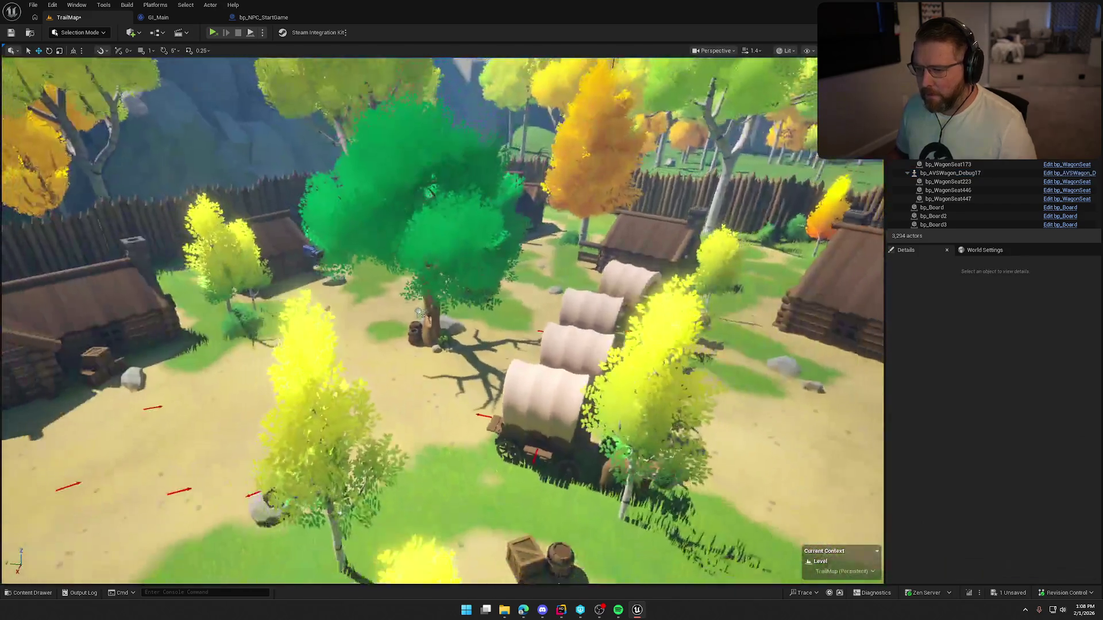
left_click_drag(421, 313, 422, 320)
key("ctrl+s")
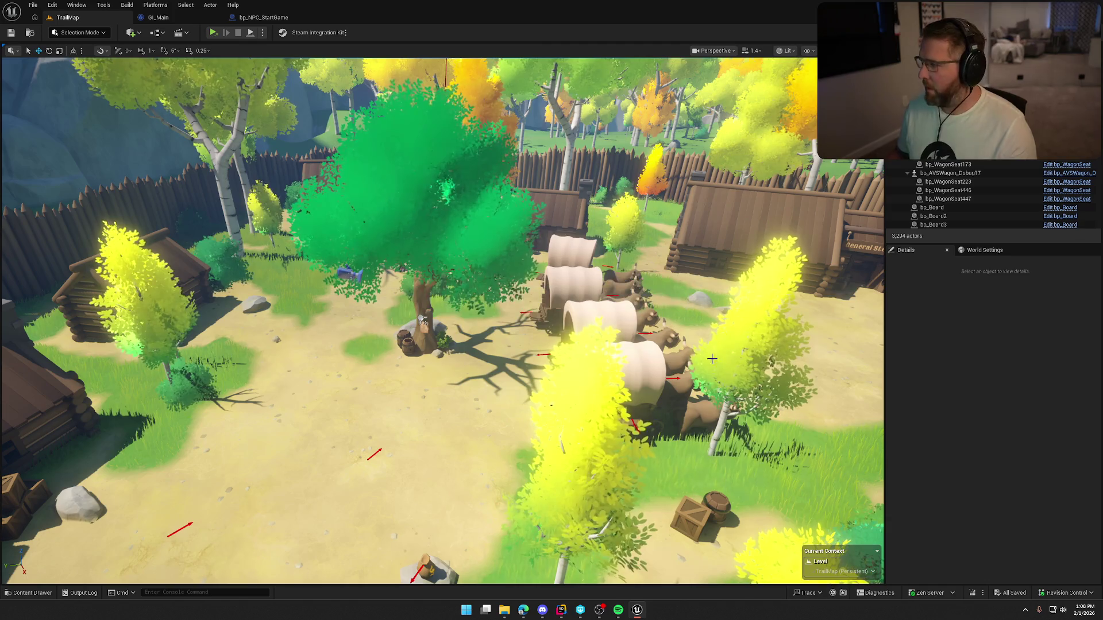
- Fly from the wagon row into the general store and select the first gun spawner, BP_RandomItemSpawner79
left_click_drag(423, 320, 422, 320)
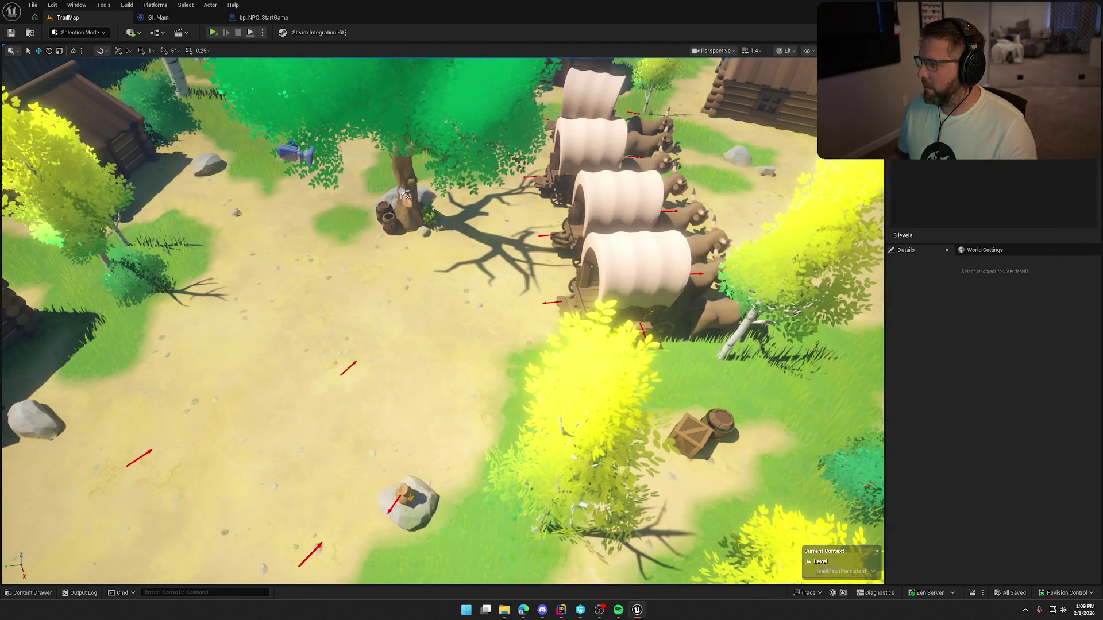
left_click_drag(405, 196, 773, 280)
left_click_drag(547, 235, 614, 232)
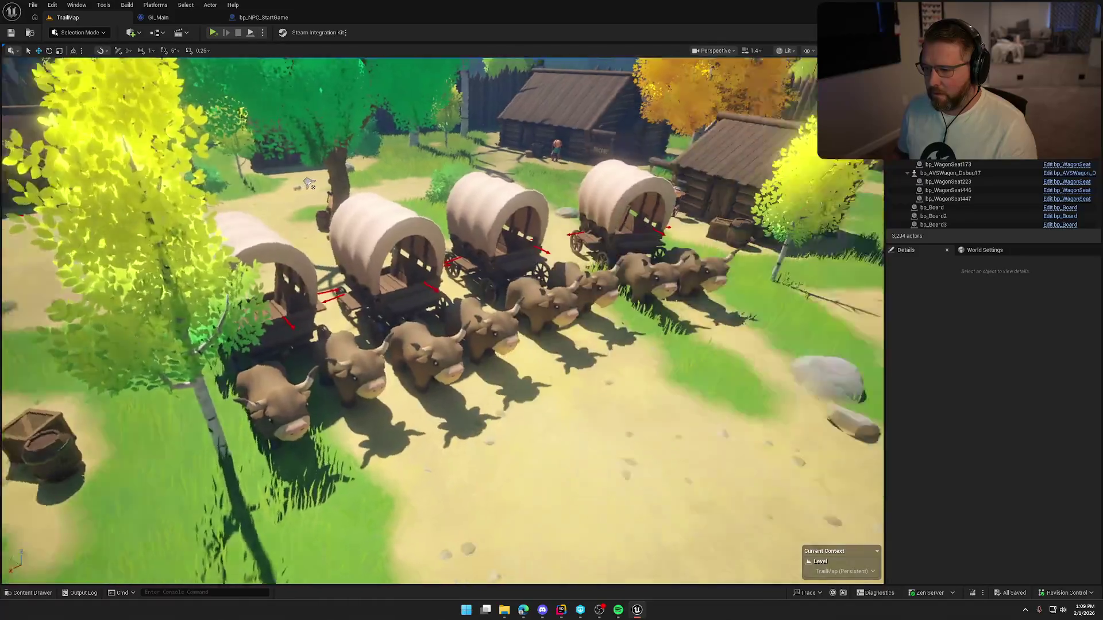
left_click_drag(309, 182, 309, 183)
left_click_drag(733, 171, 733, 171)
left_click_drag(331, 386, 331, 386)
left_click(331, 385)
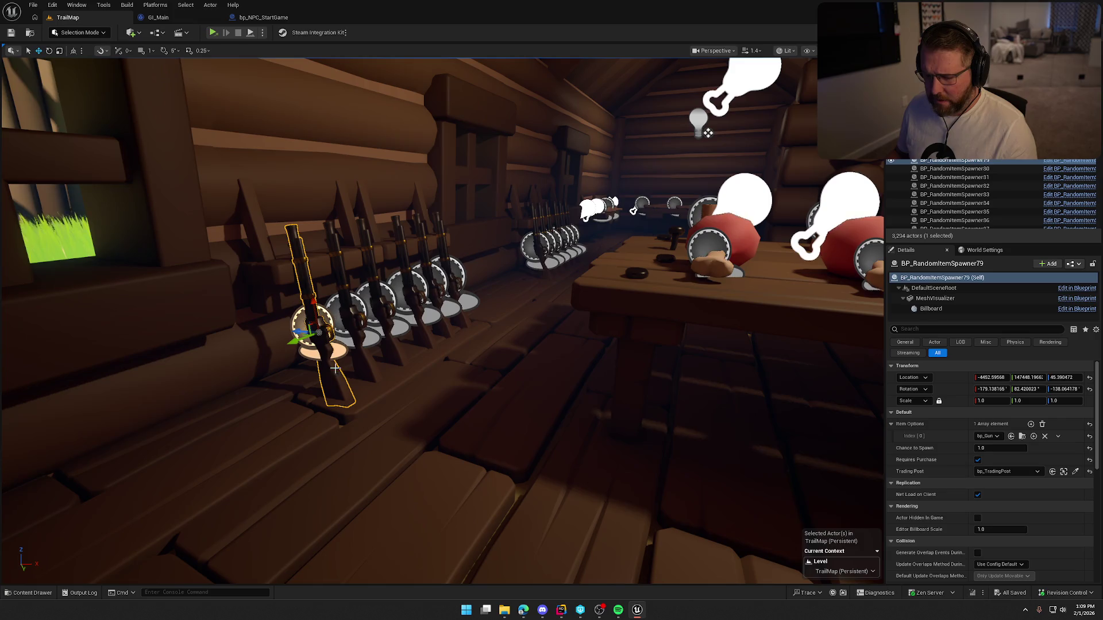
- Add the remaining gun spawners along the store rack to the selection
left_click(343, 296, "ctrl")
left_click(365, 276, "ctrl")
left_click(406, 266, "ctrl")
left_click(425, 259, "ctrl")
left_click(445, 252, "ctrl")
left_click_drag(445, 253, 436, 242)
left_click_drag(242, 366, 242, 366)
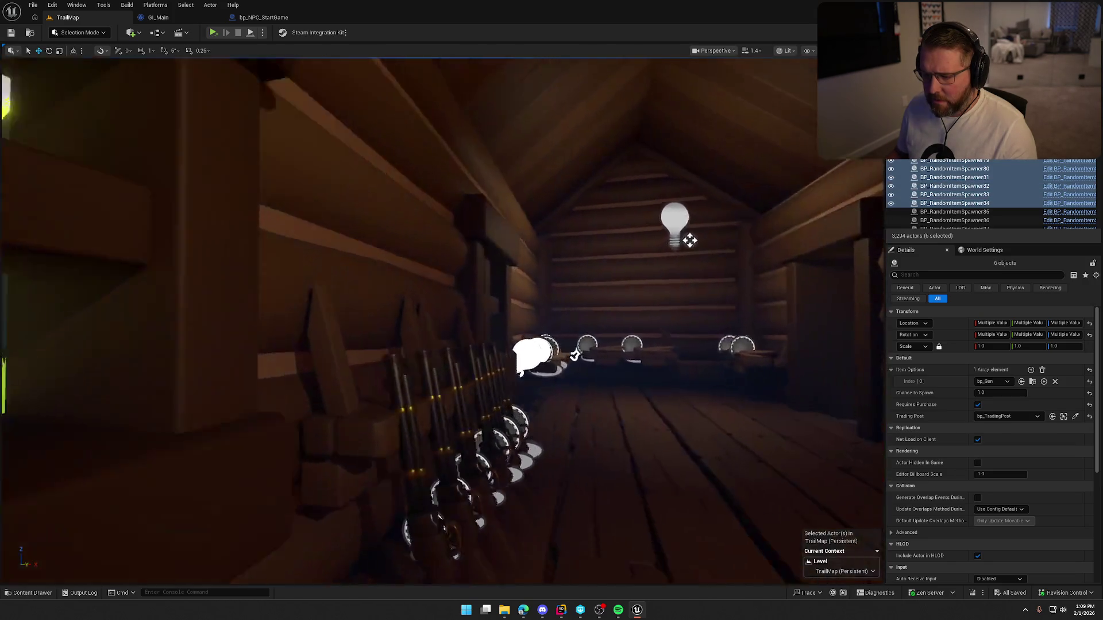
left_click(243, 362, "ctrl")
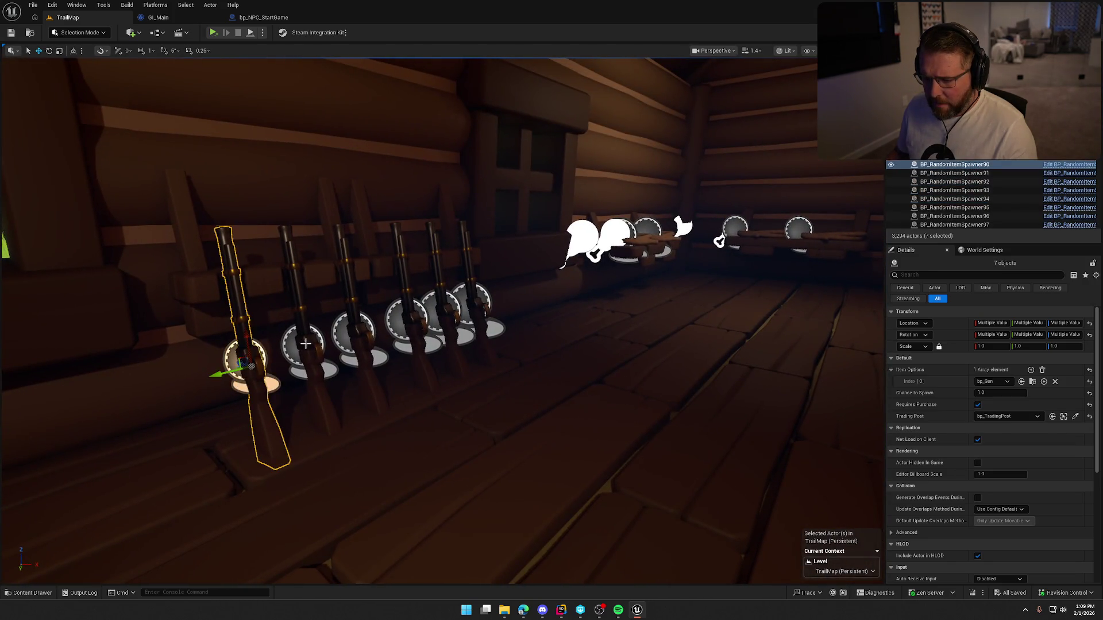
left_click(301, 343, "ctrl")
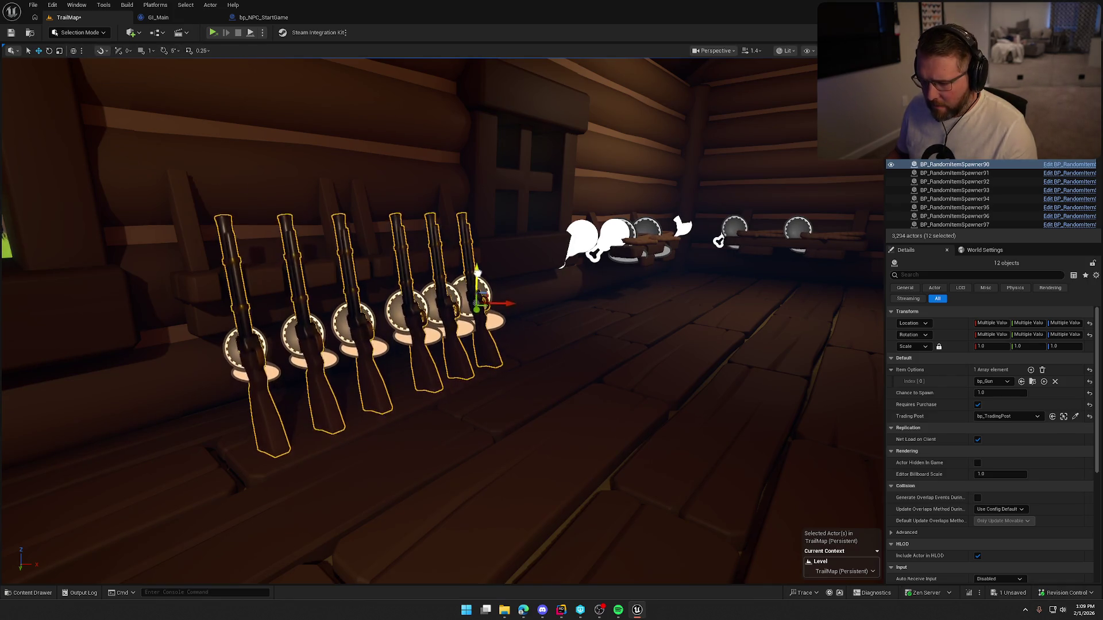
- Move all twelve gun spawners together, then deselect and view the shop floor
mouse_move(477, 279)
left_mouse_down()
mouse_move(459, 110)
mouse_move(488, 241)
mouse_move(537, 284)
left_mouse_up()
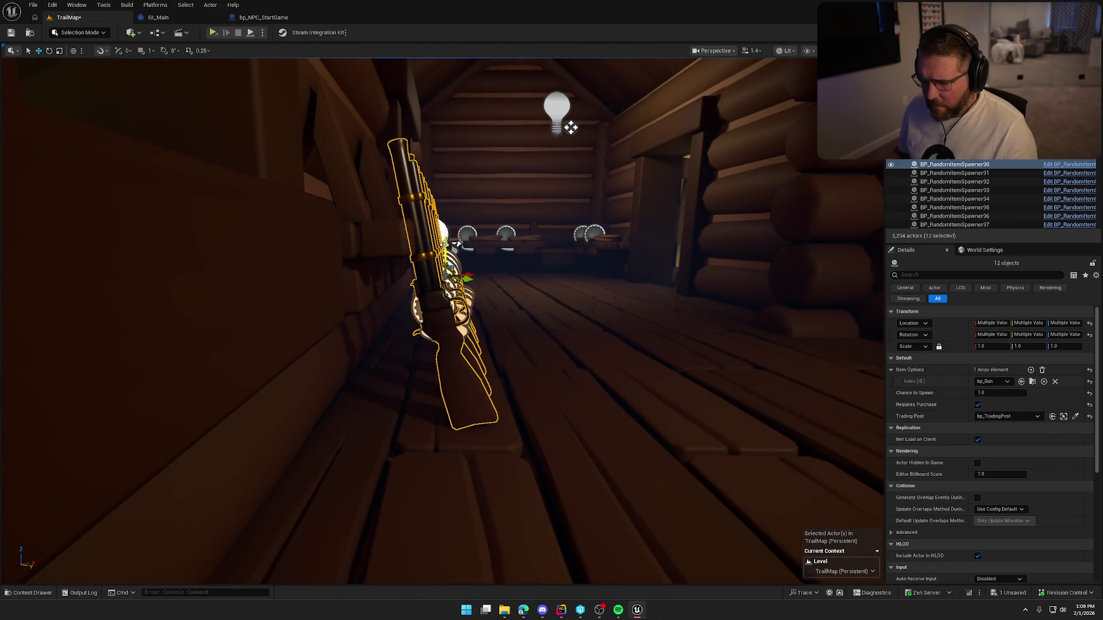
key("Escape")
mouse_move(456, 243)
left_mouse_down()
mouse_move(459, 322)
mouse_move(240, 249)
mouse_move(338, 340)
left_mouse_up()
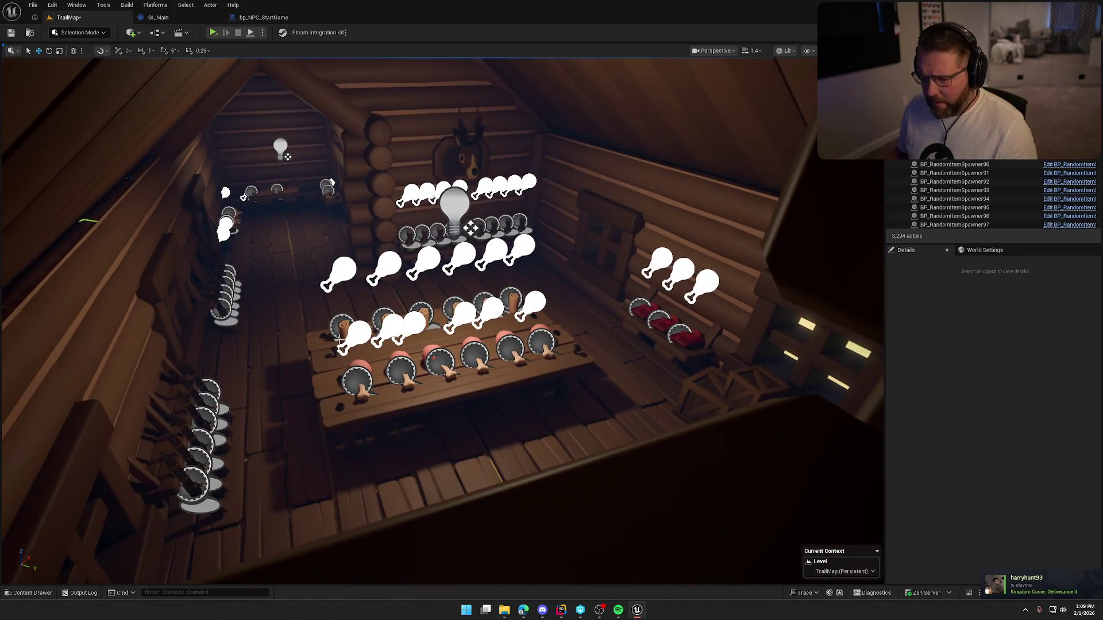
- Select a food spawner and browse the Logic/Interactables/Items blueprints in the Content Drawer
left_click(338, 340)
key("ctrl+space")
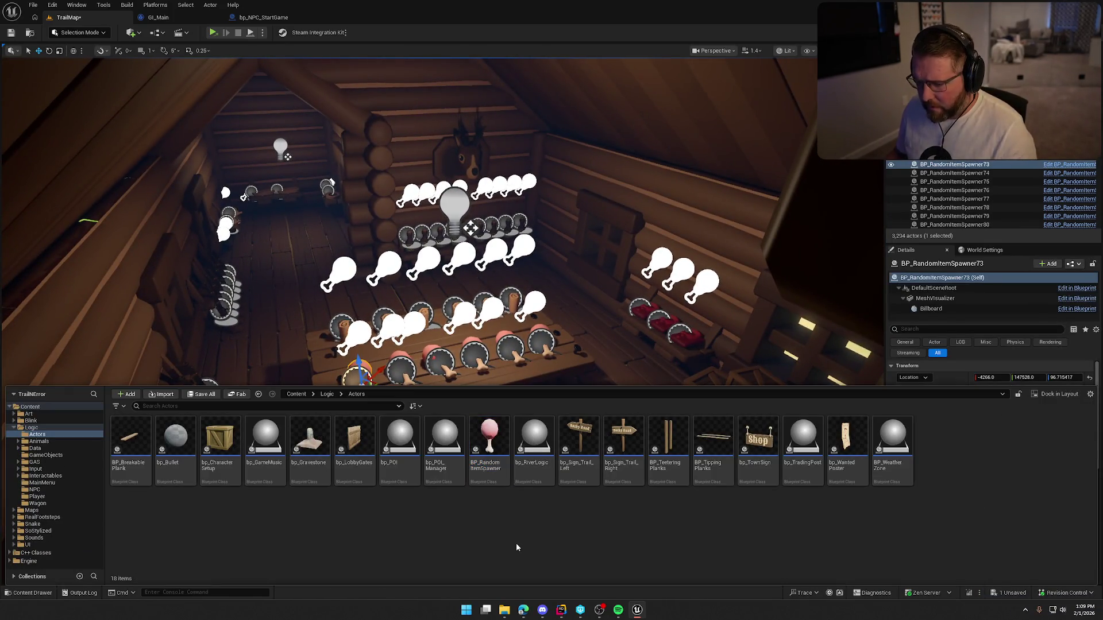
left_click(45, 476)
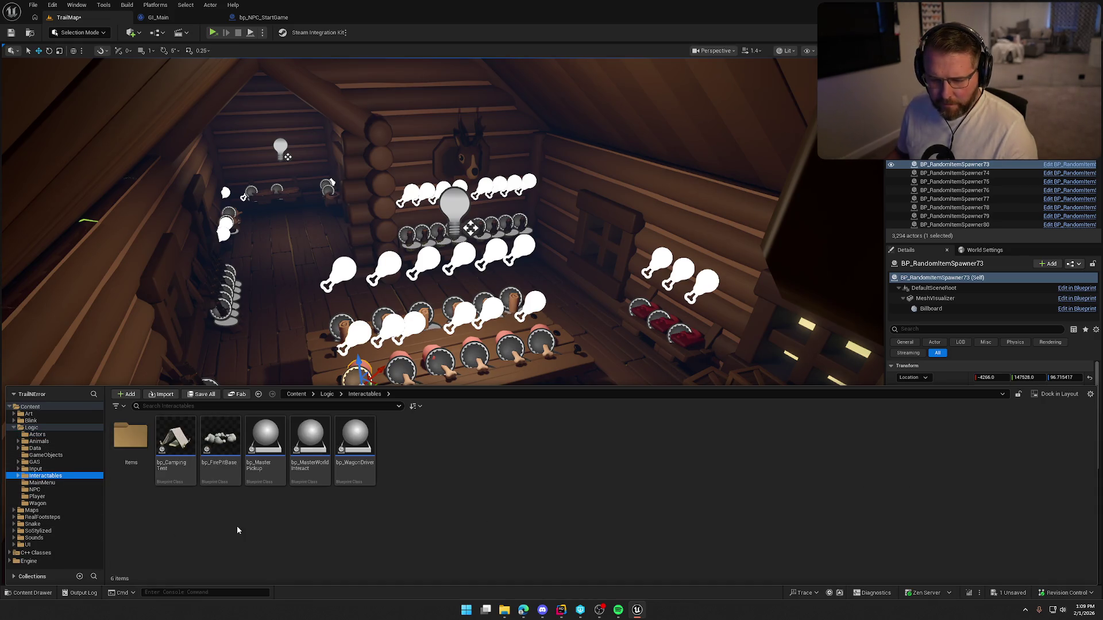
double_click(131, 439)
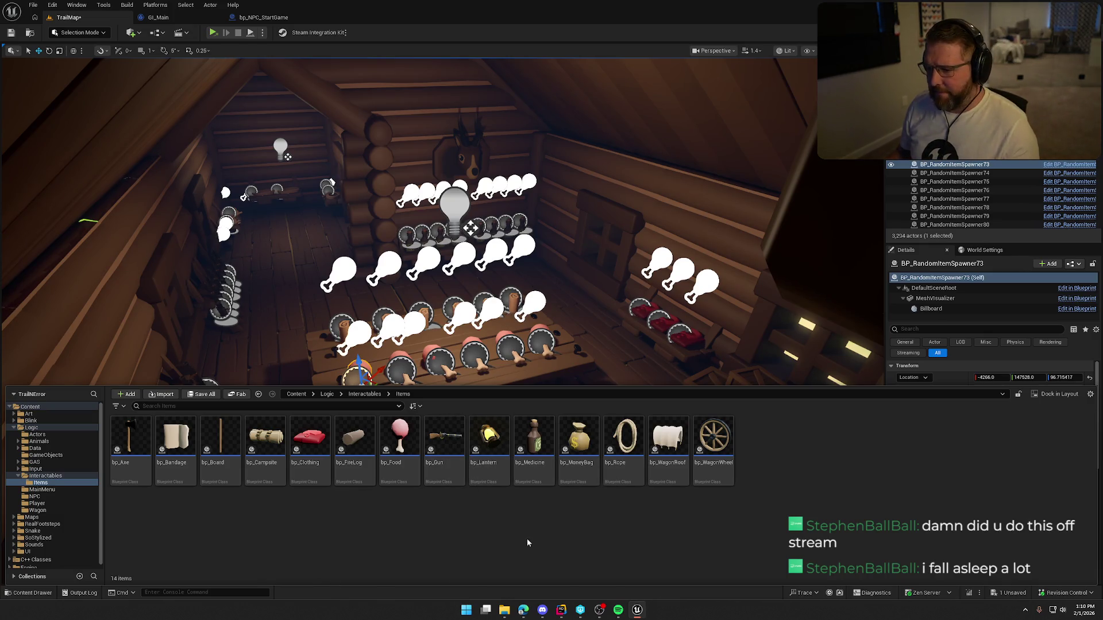
mouse_move(568, 481)
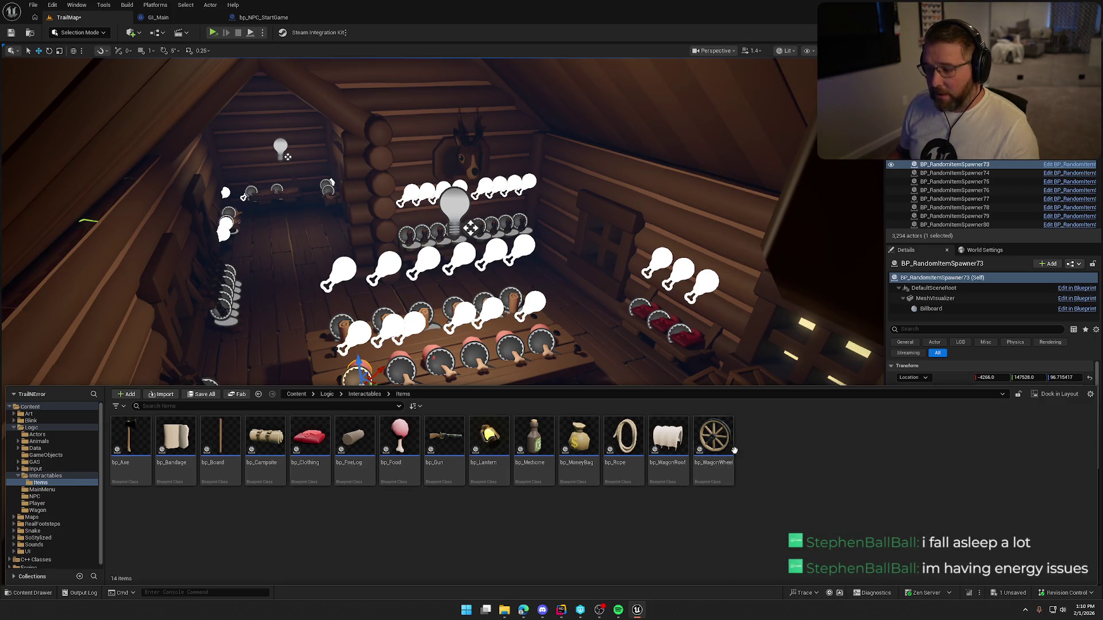
mouse_move(721, 444)
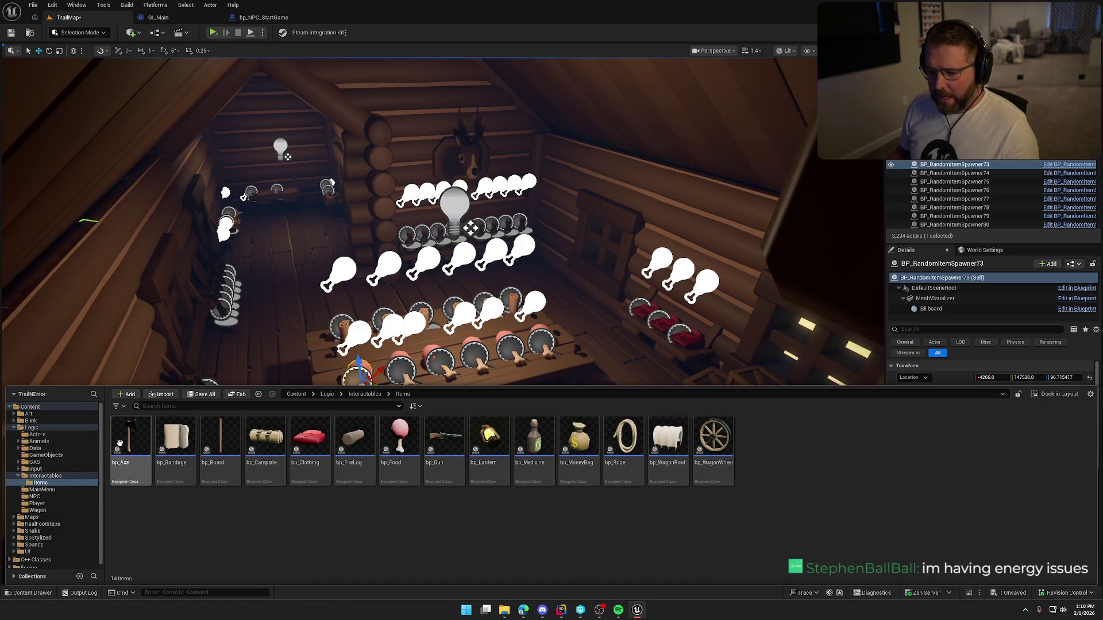
key("ctrl+space")
- Switch to Game View, then slide crate SM_Crate23 right across the floor and deselect it
key("g")
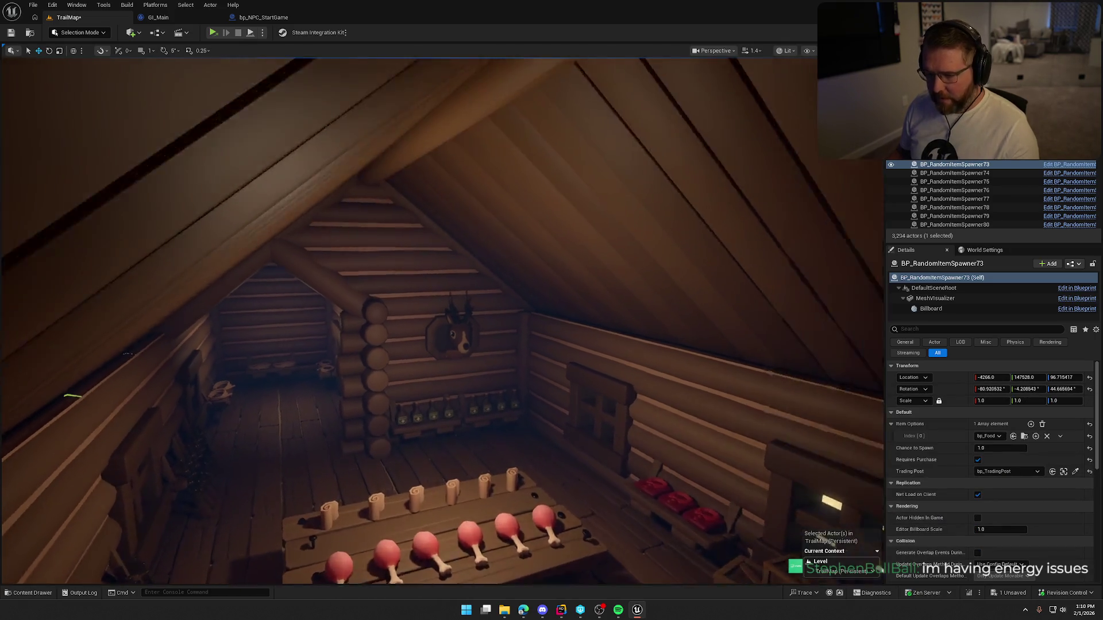
key("f")
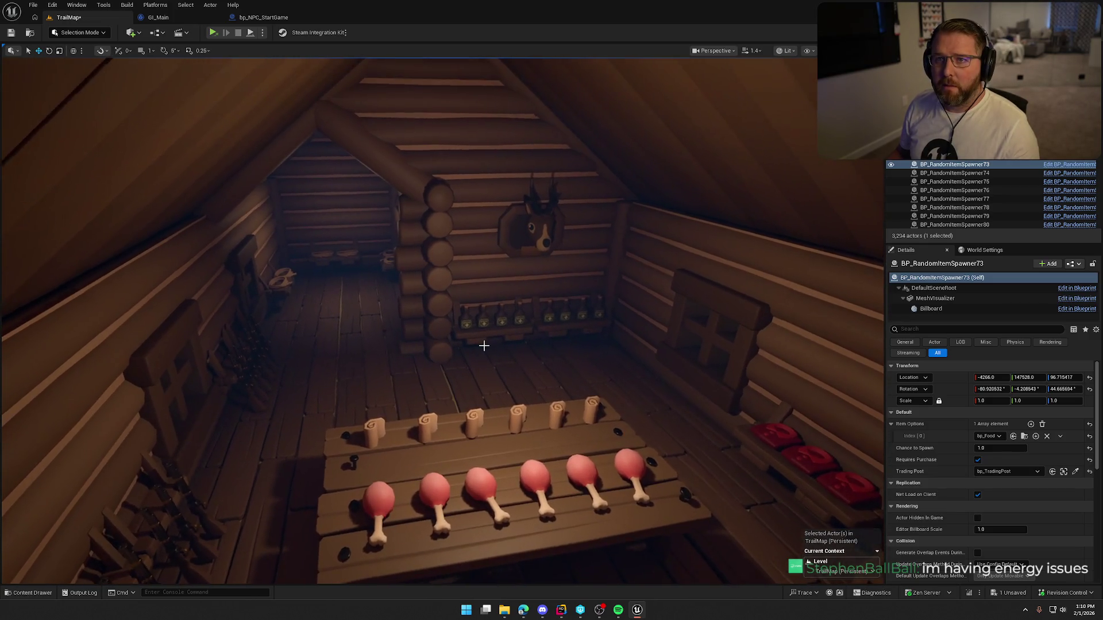
mouse_move(528, 381)
left_mouse_down()
mouse_move(468, 295)
mouse_move(402, 299)
mouse_move(488, 299)
mouse_move(373, 316)
mouse_move(345, 299)
mouse_move(293, 301)
mouse_move(379, 305)
mouse_move(304, 307)
mouse_move(528, 381)
mouse_move(517, 368)
mouse_move(534, 356)
mouse_move(522, 333)
mouse_move(511, 408)
left_mouse_up()
scroll(524, 377, "down", 5)
left_click(472, 309)
left_click_drag(445, 303, 693, 310)
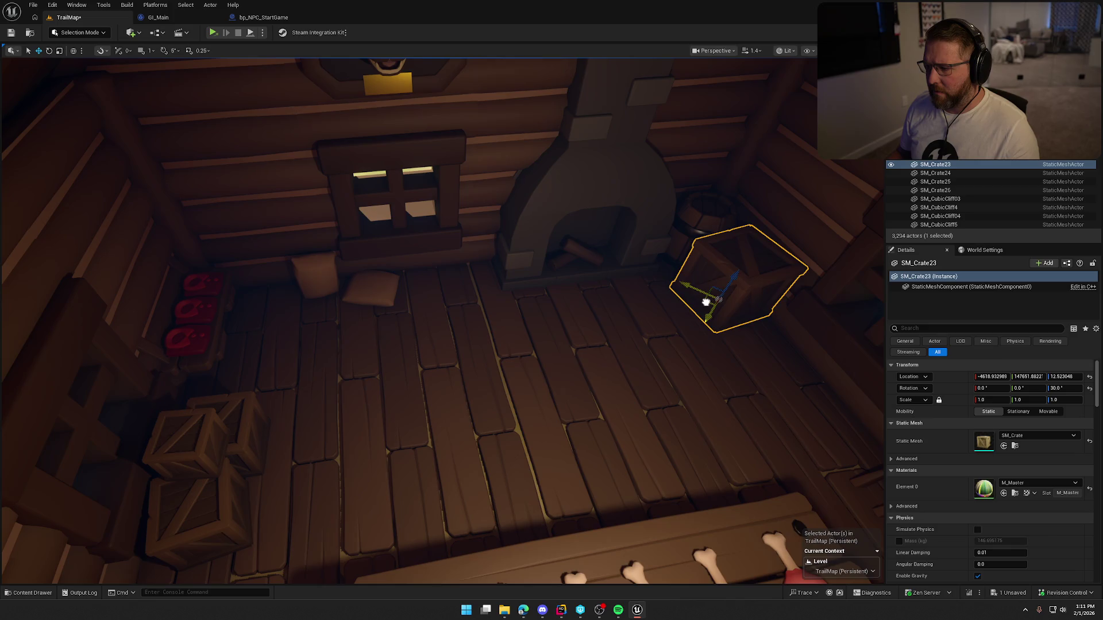
left_click(600, 325)
- Select a drumstick item spawner on the shelf and duplicate it, moving the copy left
mouse_move(600, 326)
left_mouse_down()
mouse_move(488, 333)
mouse_move(505, 348)
mouse_move(408, 322)
left_mouse_up()
left_click(506, 342)
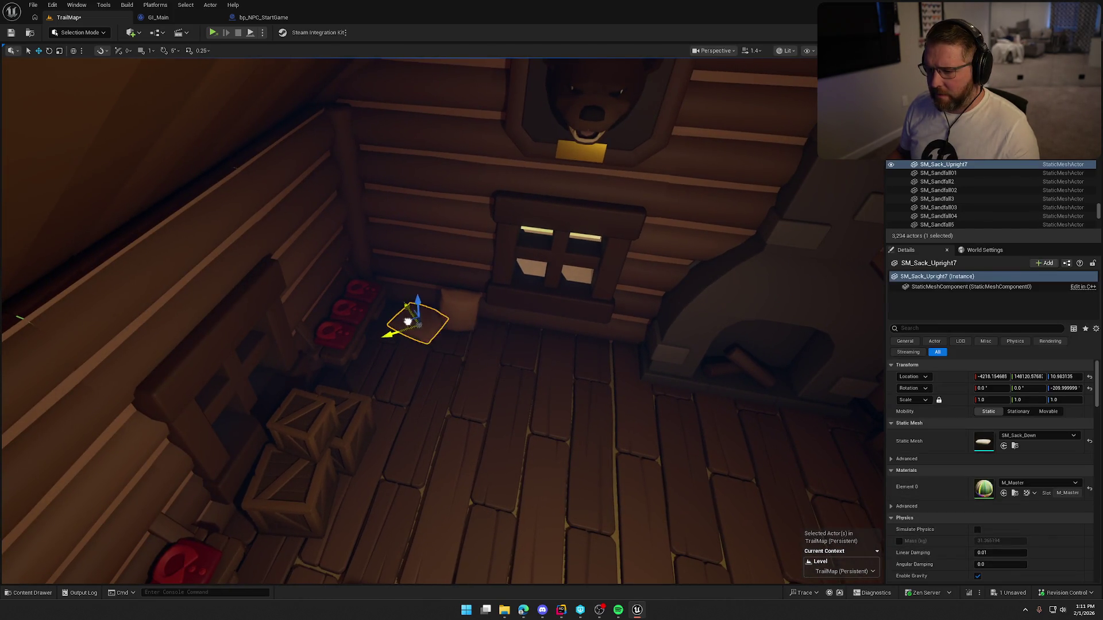
left_click(483, 374)
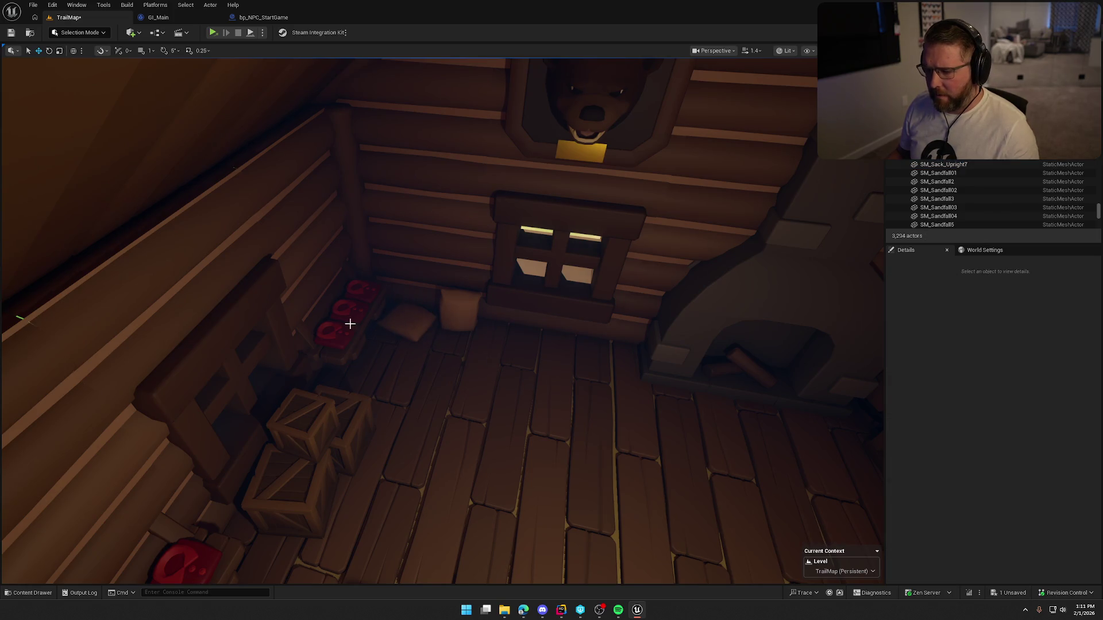
left_click(348, 291)
left_click_drag(350, 289, 508, 385)
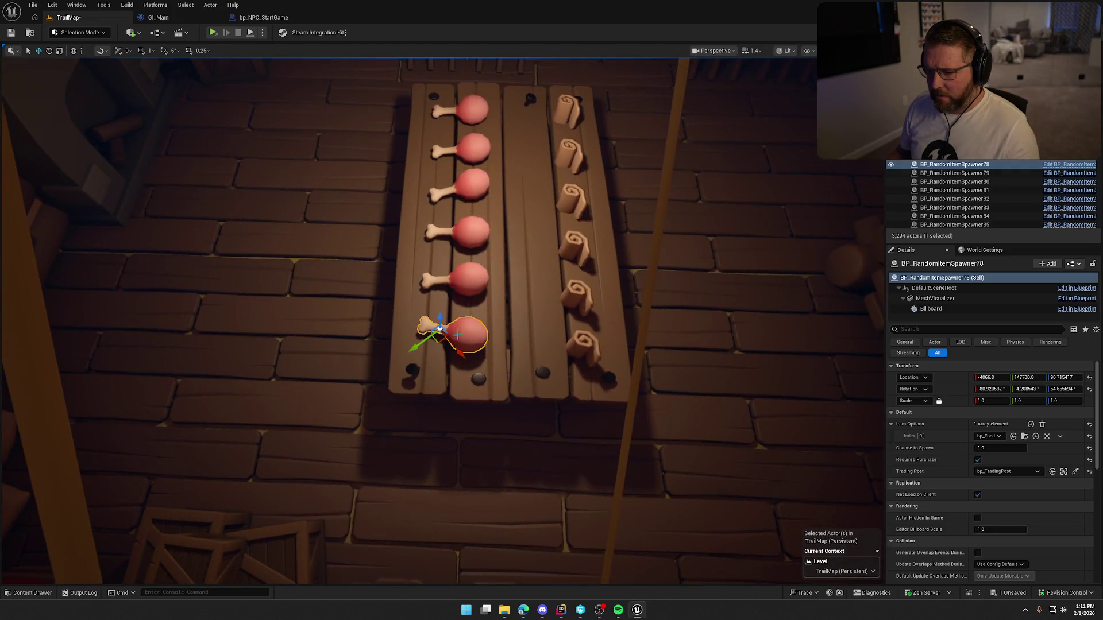
left_click_drag(435, 343, 167, 302, "alt")
- Set the copied spawner's Item Options to bp_WagonWheel
key("f")
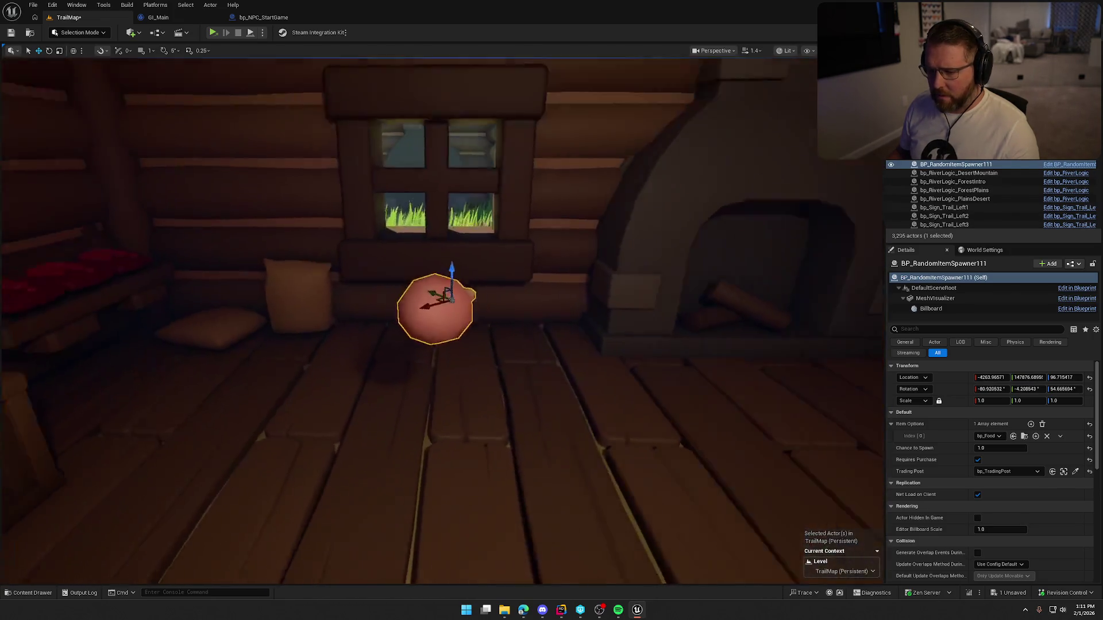
scroll(492, 312, "down", 5)
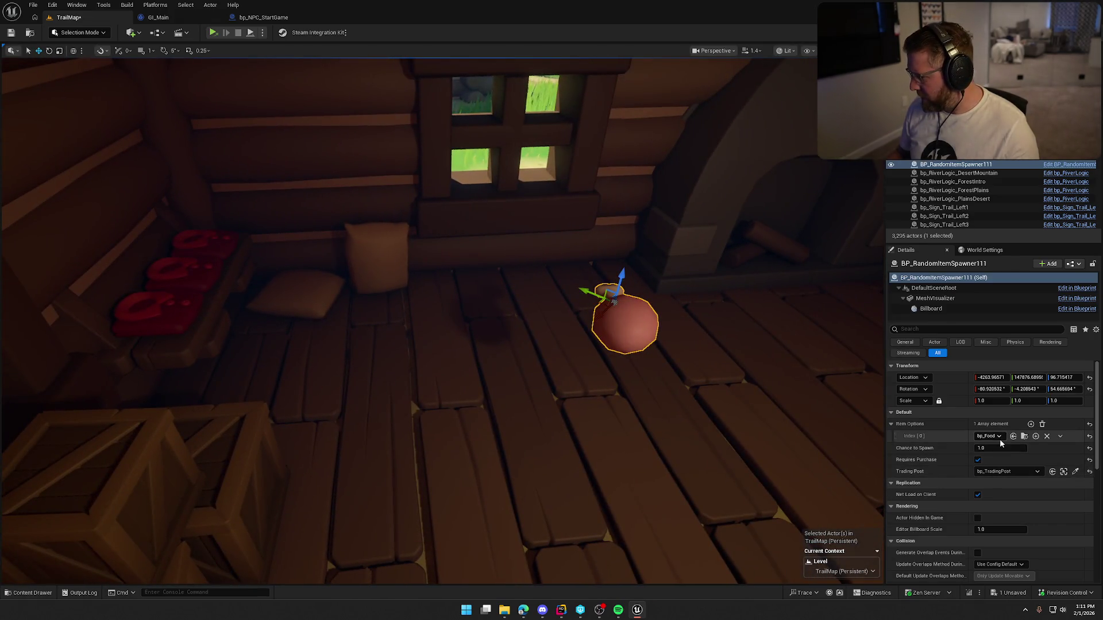
left_click(995, 439)
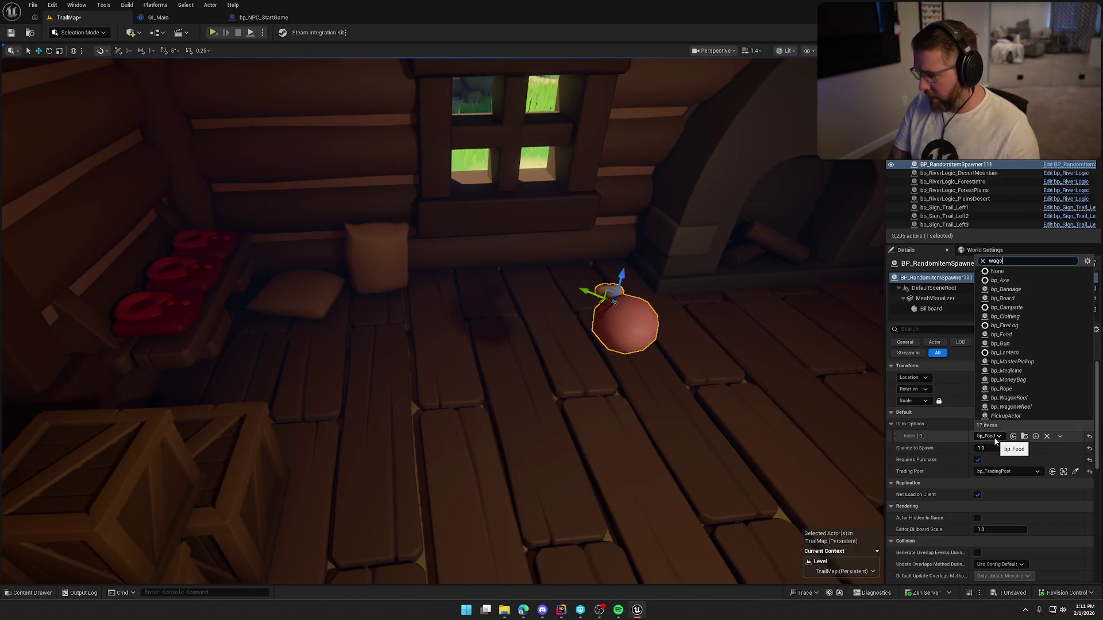
type("n")
left_click(1031, 476)
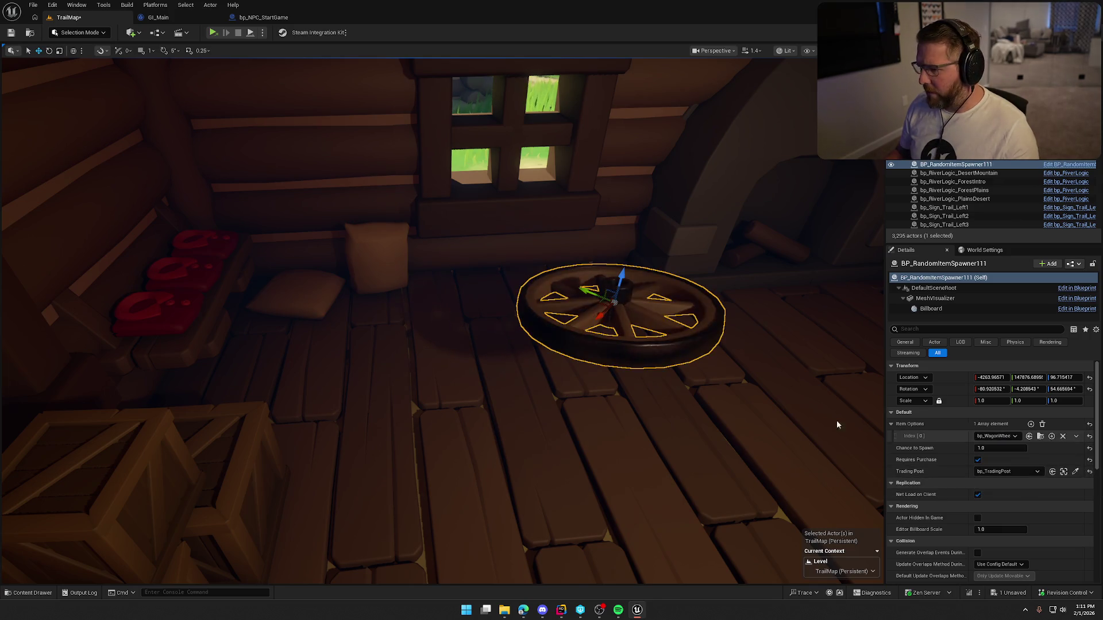
scroll(1029, 512, "down", 10)
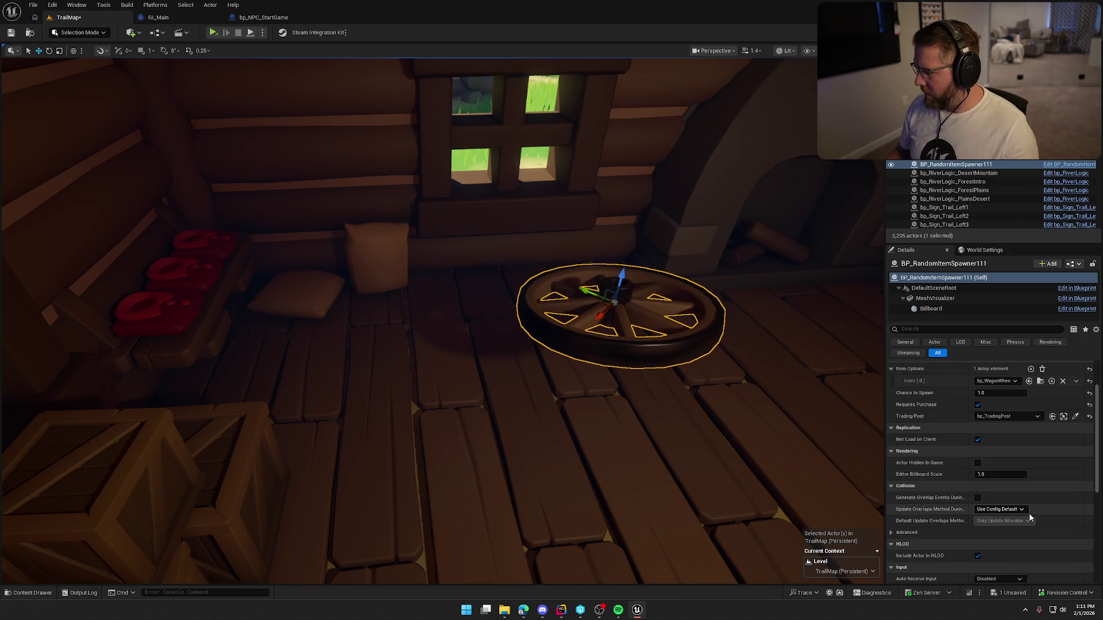
scroll(1046, 512, "up", 10)
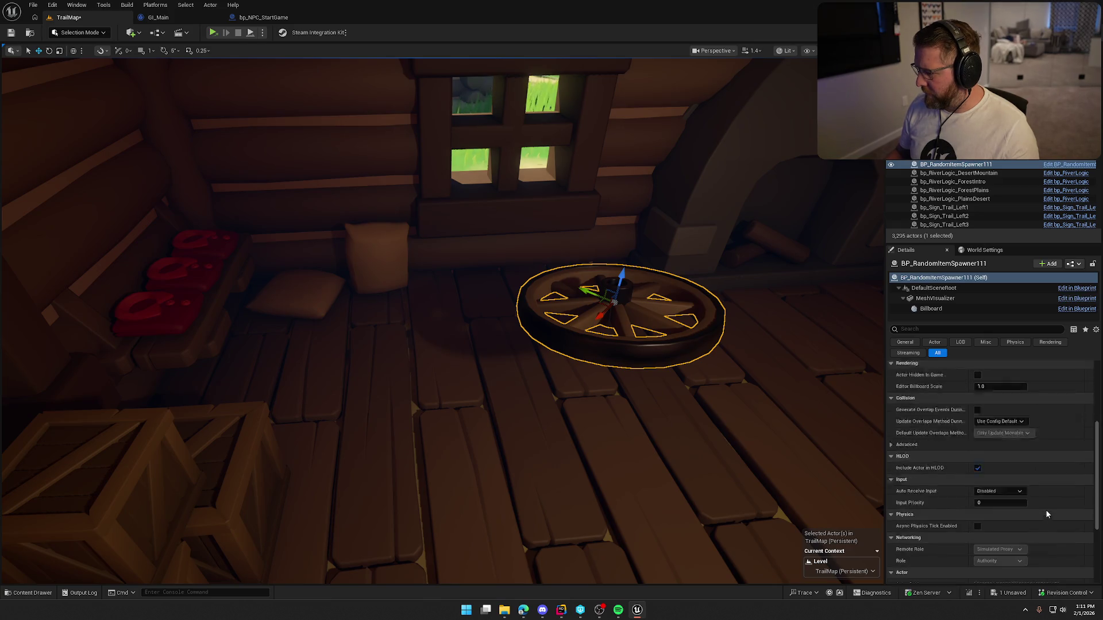
key("f")
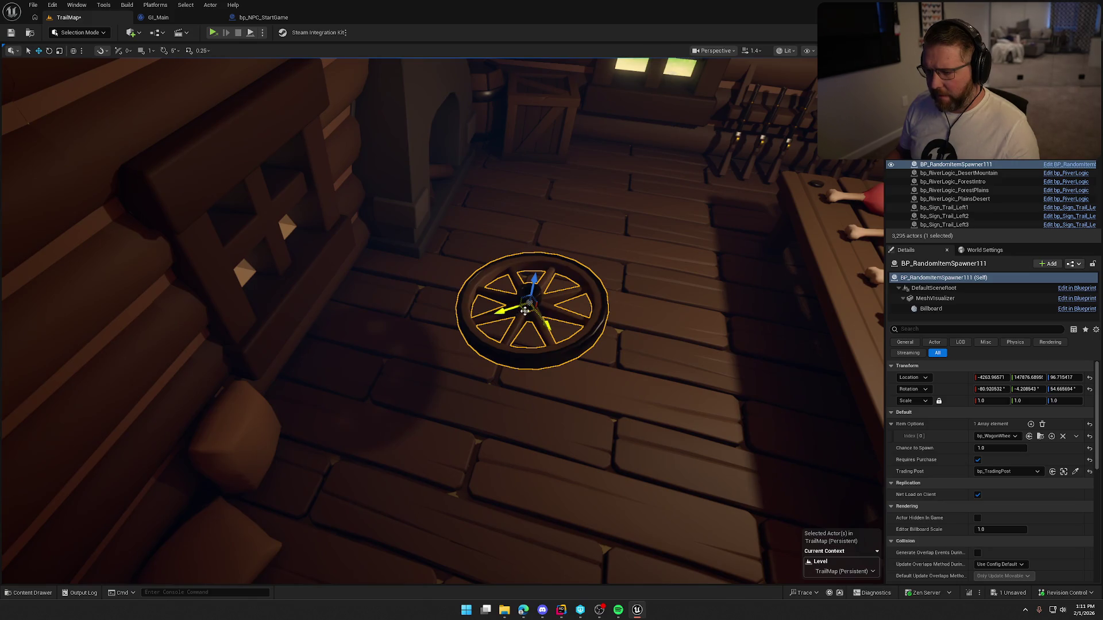
- Reset the wheel's rotation, lay it flat on the floorboards, and duplicate it to the left
mouse_move(524, 311)
left_mouse_down()
mouse_move(406, 283)
mouse_move(394, 325)
left_mouse_up()
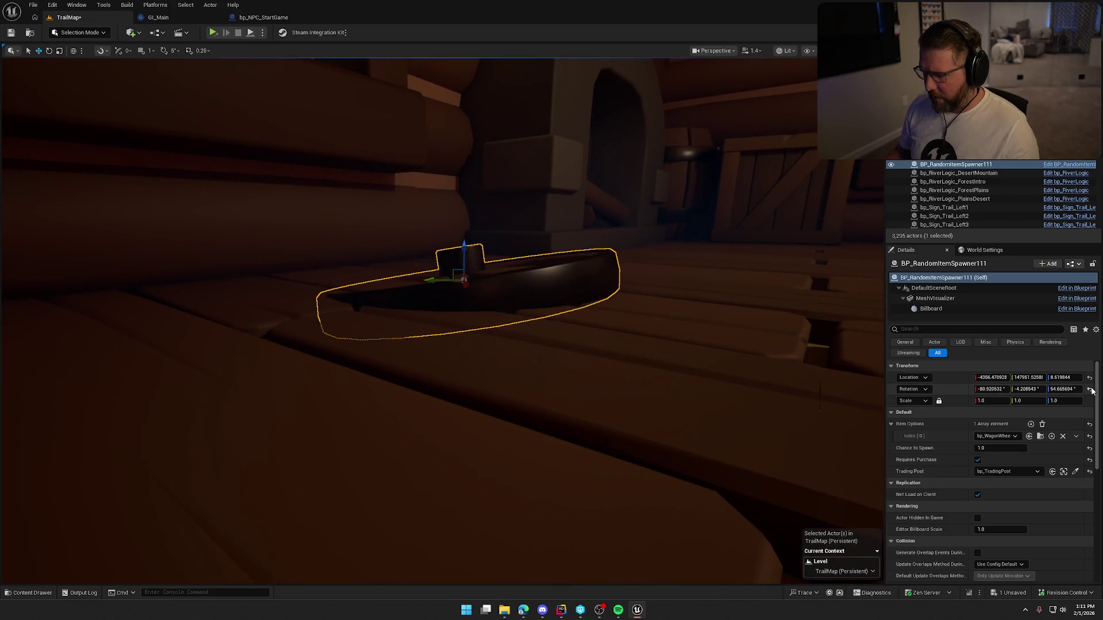
left_click(1090, 389)
key("f")
key("e")
left_click_drag(398, 296, 462, 306)
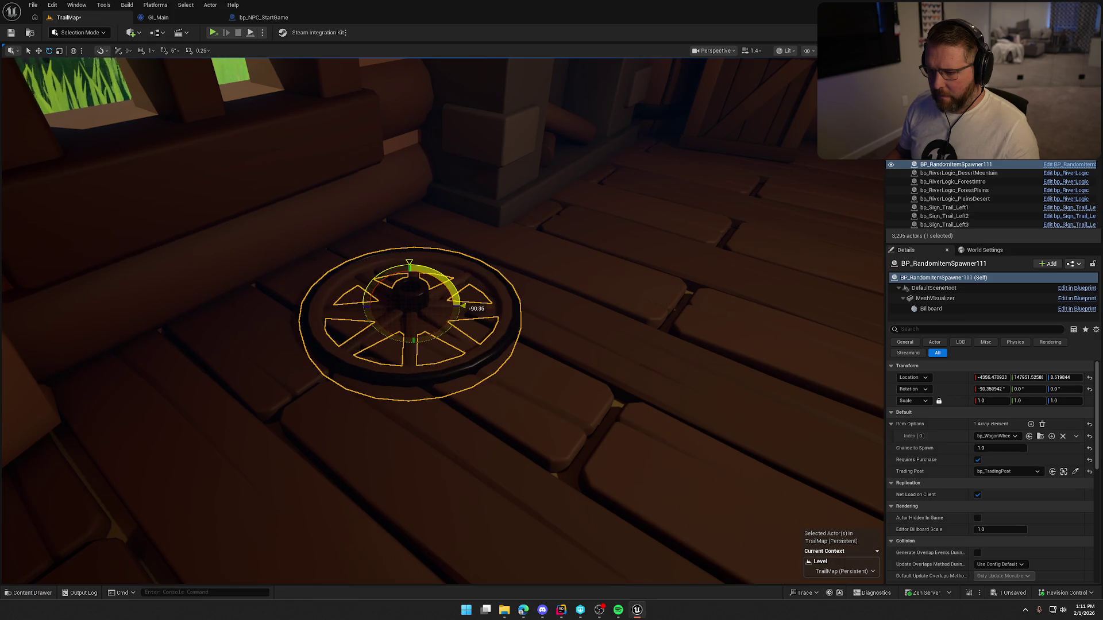
key("w")
mouse_move(409, 280)
left_mouse_down()
mouse_move(438, 233)
mouse_move(425, 322)
left_mouse_up()
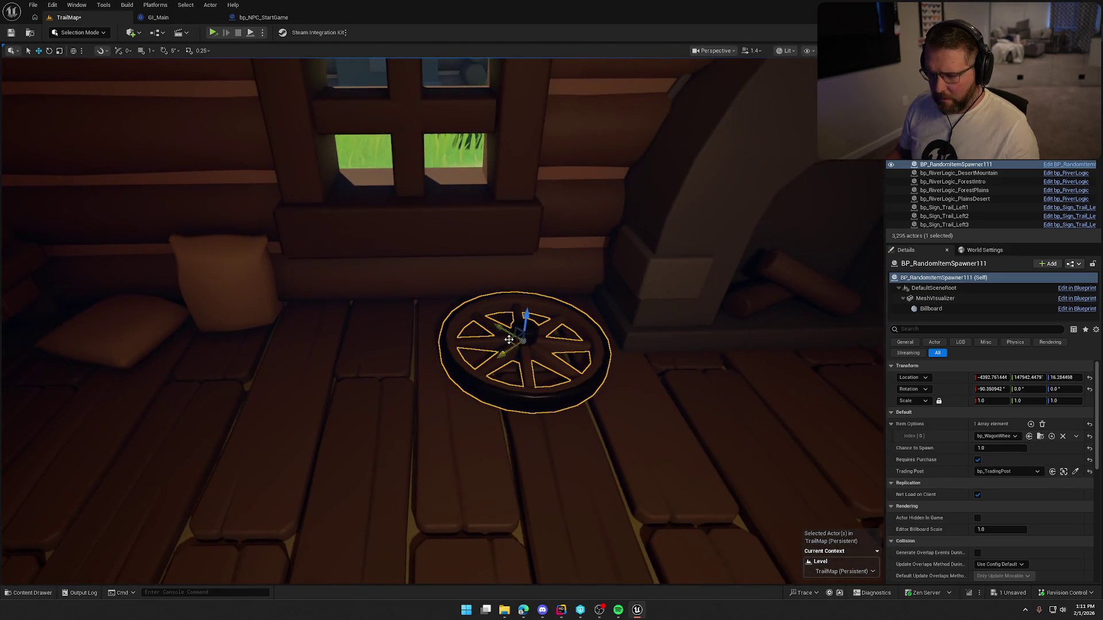
left_click_drag(524, 329, 334, 339, "alt")
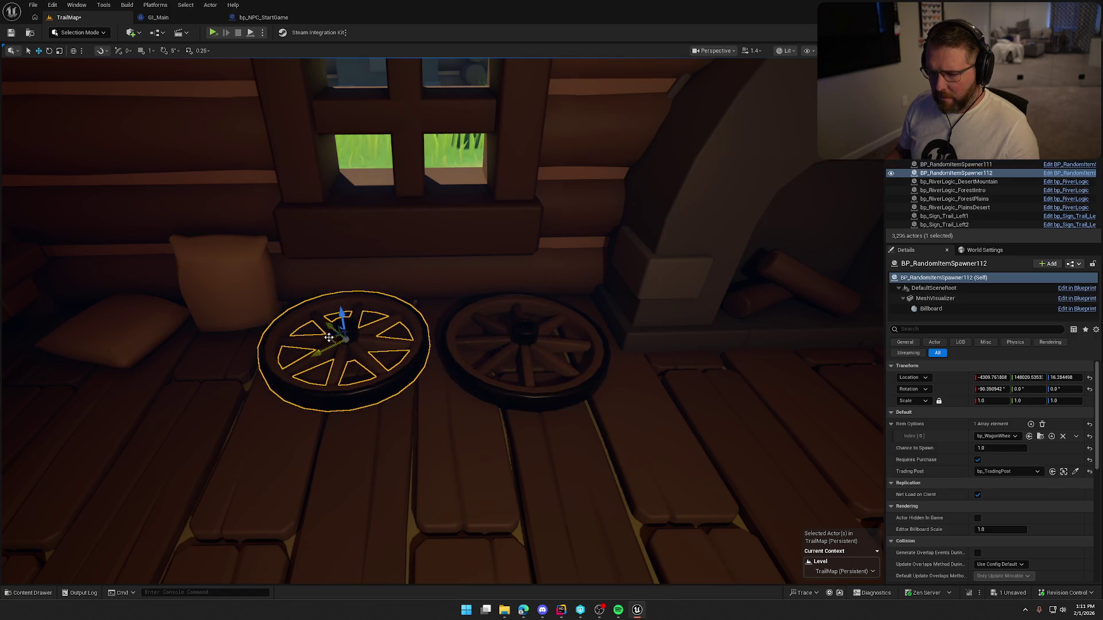
- Stack wagon wheel copies on top of the floor wheels, deleting one extra raised copy
mouse_move(337, 317)
left_mouse_down("alt")
mouse_move(331, 256)
mouse_move(320, 283)
mouse_move(512, 277)
left_mouse_up("alt")
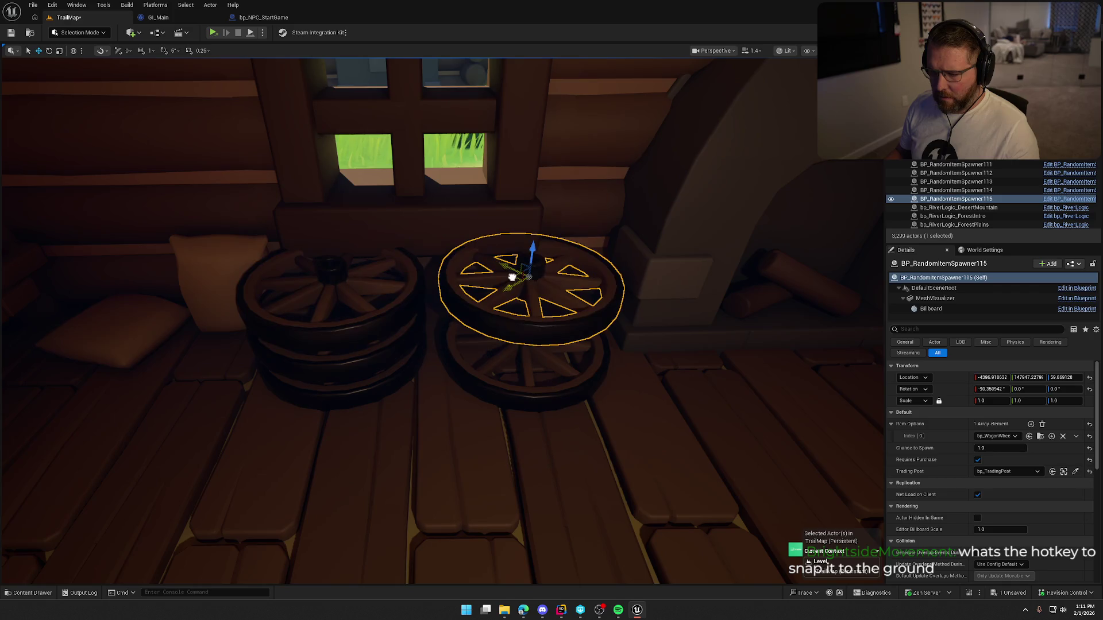
key("Delete")
left_click(520, 338)
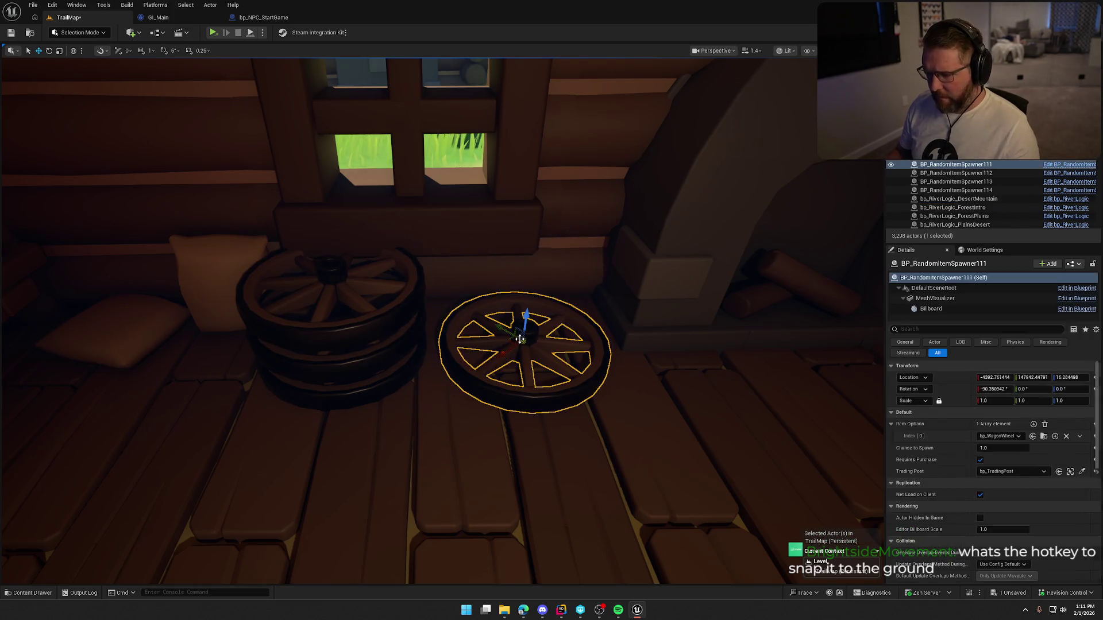
mouse_move(526, 315)
left_mouse_down("alt")
mouse_move(538, 248)
mouse_move(467, 548)
mouse_move(532, 263)
mouse_move(431, 333)
mouse_move(402, 374)
mouse_move(442, 304)
mouse_move(419, 354)
left_mouse_up("alt")
key("Escape")
- Select the stacked wheel spawners to confirm their bp_WagonWheel item option, then deselect
scroll(413, 345, "down", 4)
left_click(419, 354)
key("f")
mouse_move(423, 255)
left_mouse_down()
mouse_move(313, 308)
mouse_move(313, 379)
mouse_move(438, 298)
left_mouse_up()
left_click(438, 298)
left_click(448, 227, "ctrl")
left_click(448, 227, "ctrl")
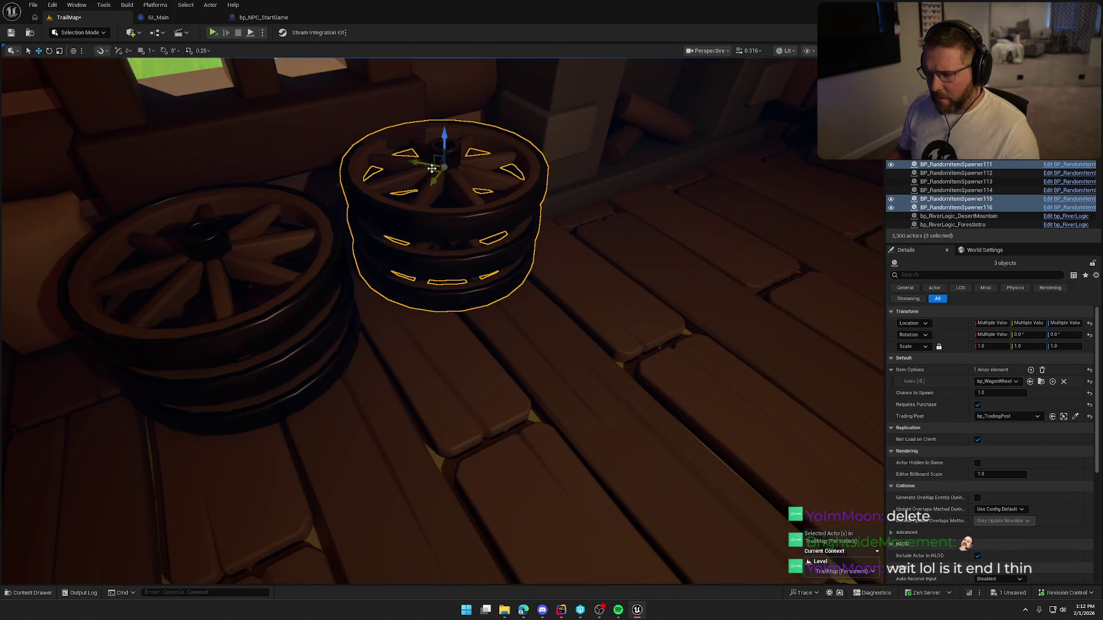
mouse_move(448, 226)
left_mouse_down()
mouse_move(446, 187)
mouse_move(509, 286)
mouse_move(565, 342)
left_mouse_up()
key("Escape")
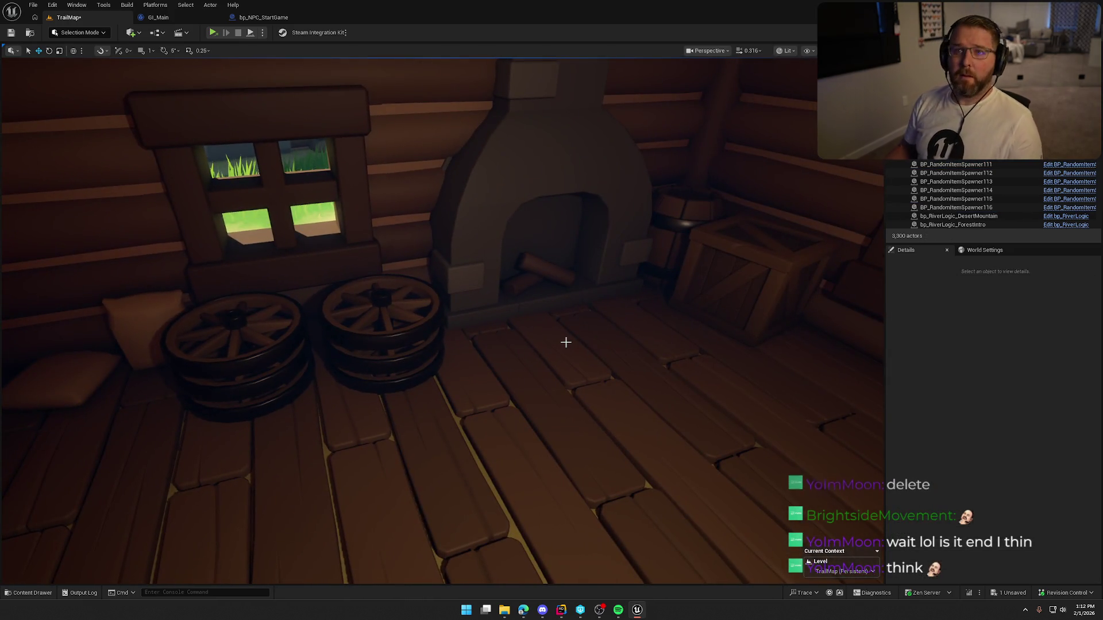
- Save TrailMap, then push crate SM_Crate7 up against the barrel
key("ctrl+s")
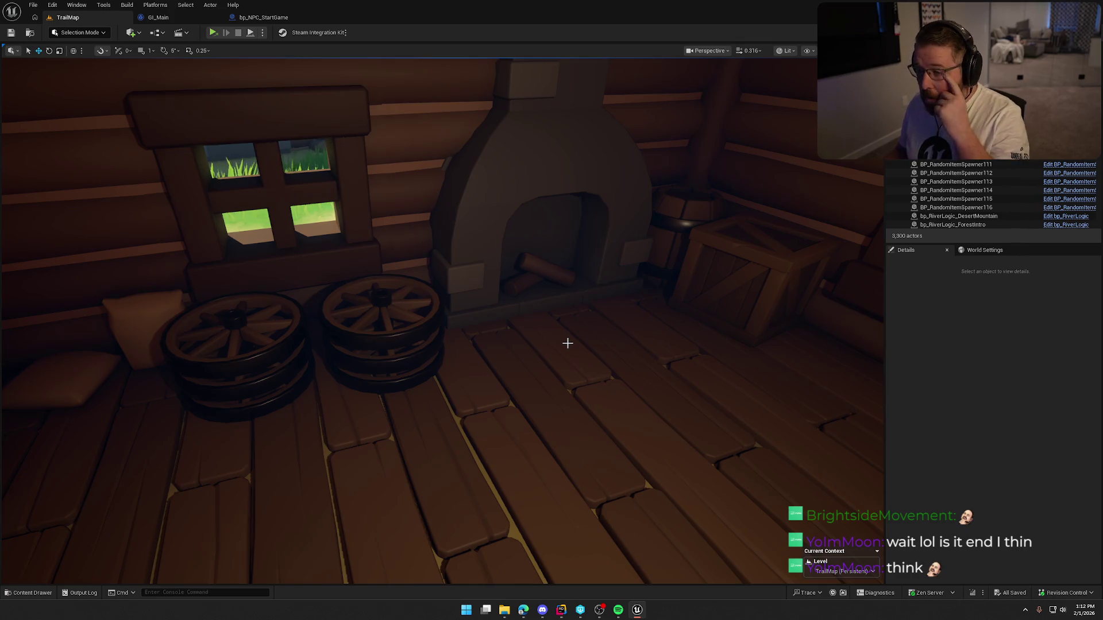
mouse_move(394, 363)
left_mouse_down()
mouse_move(437, 368)
mouse_move(493, 446)
mouse_move(437, 368)
mouse_move(402, 350)
mouse_move(385, 391)
mouse_move(331, 228)
left_mouse_up()
left_click(360, 343)
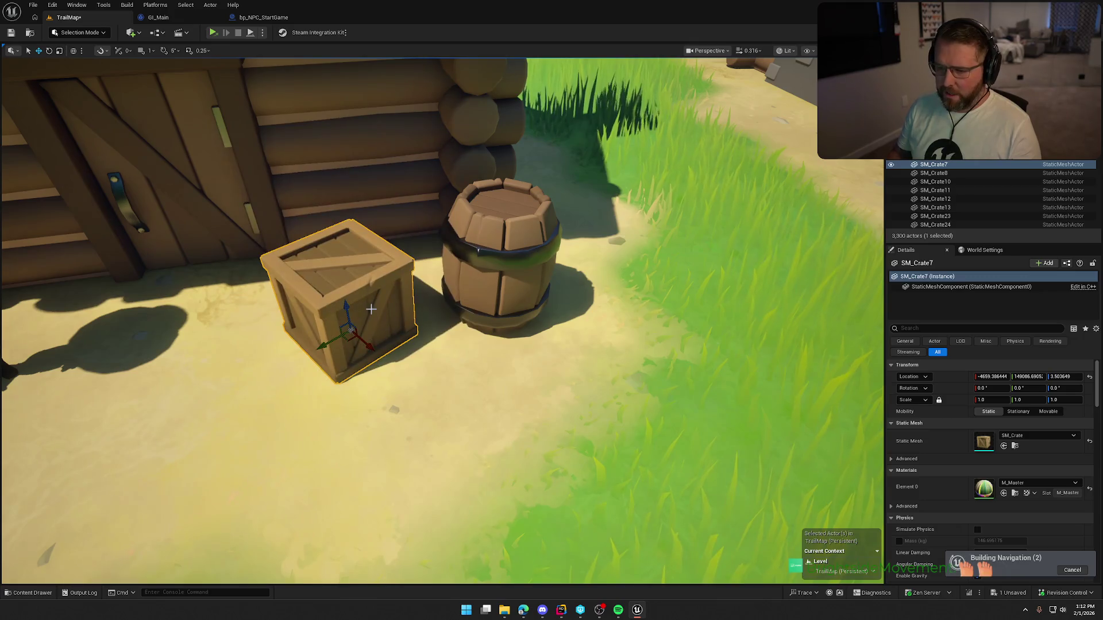
left_click_drag(345, 360, 382, 333)
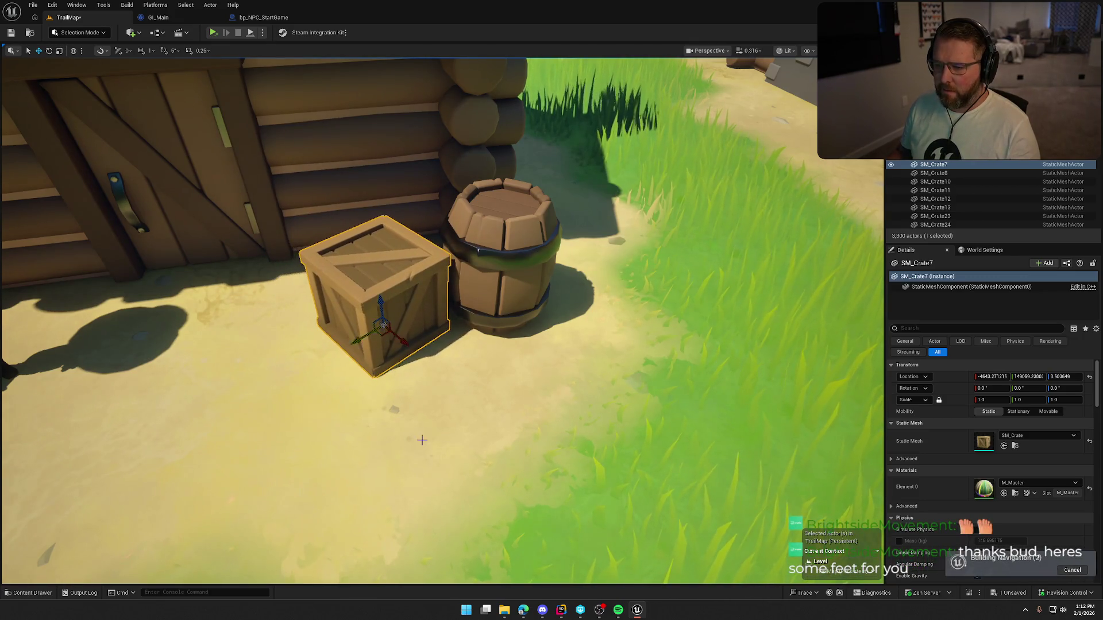
left_click(475, 374)
- Return into the cabin and save the level again
mouse_move(475, 373)
left_mouse_down()
mouse_move(414, 374)
mouse_move(414, 344)
mouse_move(390, 316)
mouse_move(431, 311)
mouse_move(422, 317)
left_mouse_up()
mouse_move(515, 359)
left_mouse_down()
mouse_move(500, 353)
mouse_move(514, 359)
left_mouse_up()
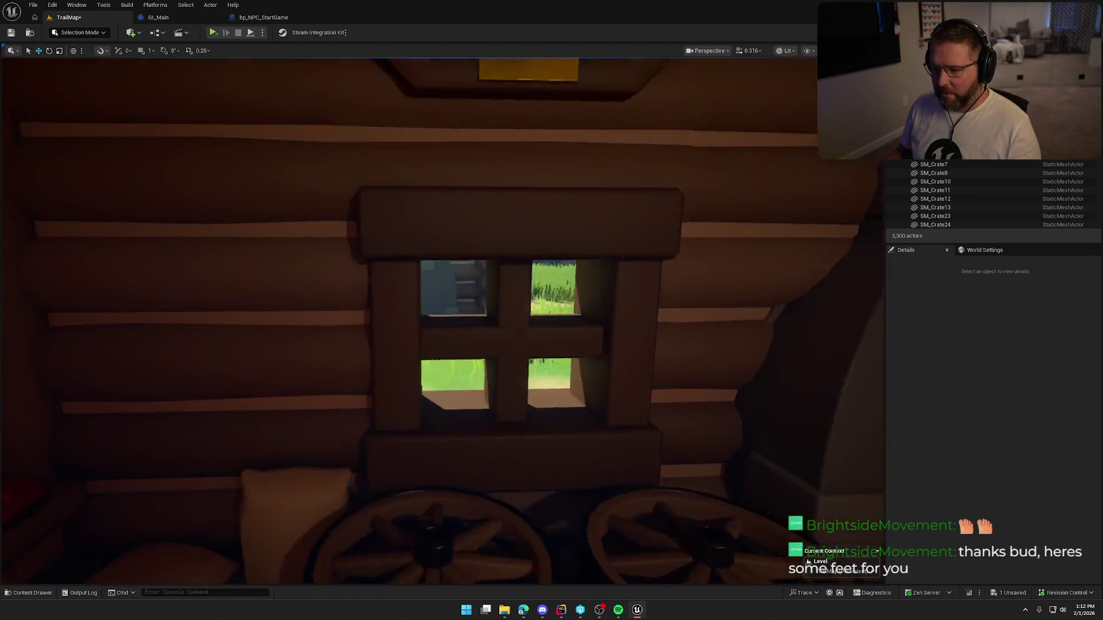
key("ctrl+s")
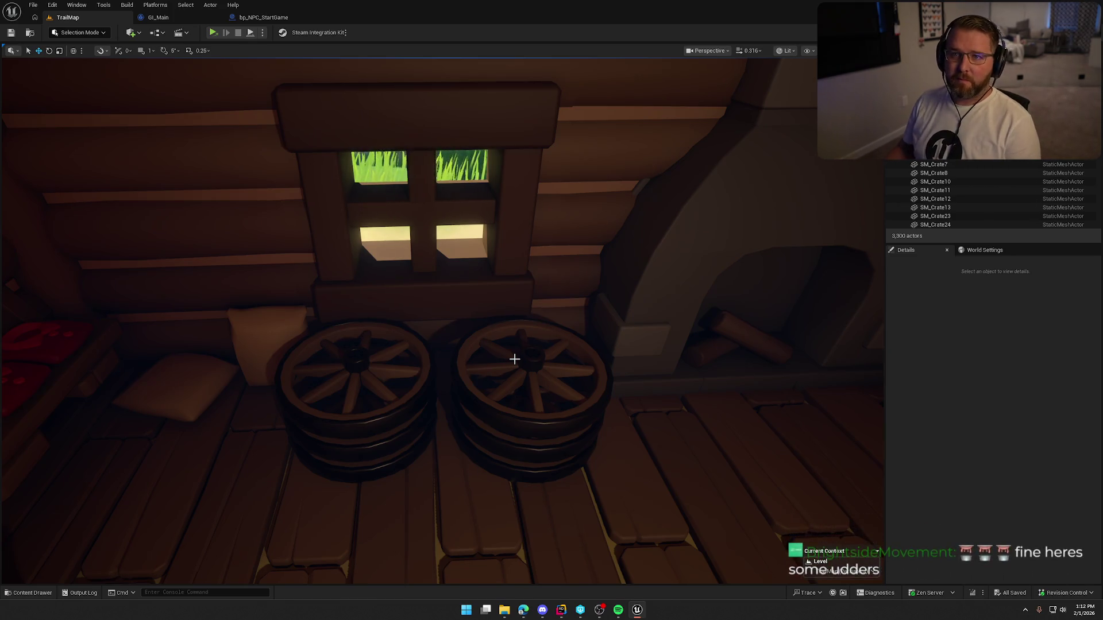
mouse_move(515, 242)
left_mouse_down()
mouse_move(493, 242)
mouse_move(551, 247)
mouse_move(534, 247)
mouse_move(563, 275)
left_mouse_up()
mouse_move(510, 238)
left_mouse_down()
mouse_move(492, 187)
mouse_move(418, 343)
left_mouse_up()
- Change a rack gun spawner's item to bp_Axe and reset its rotation upright
left_click(384, 333)
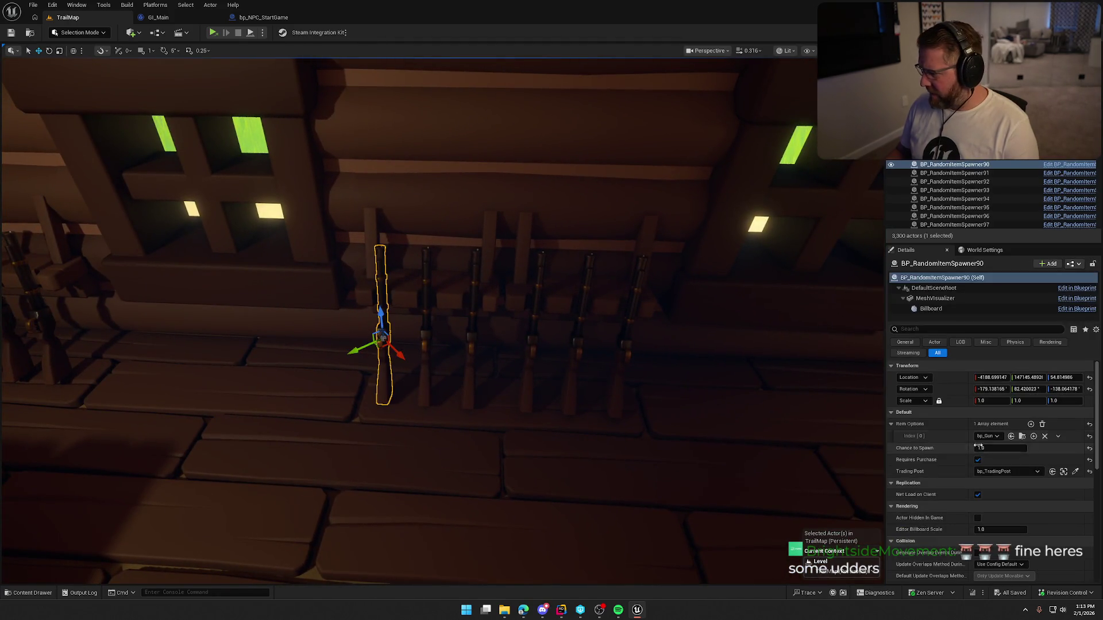
left_click(986, 437)
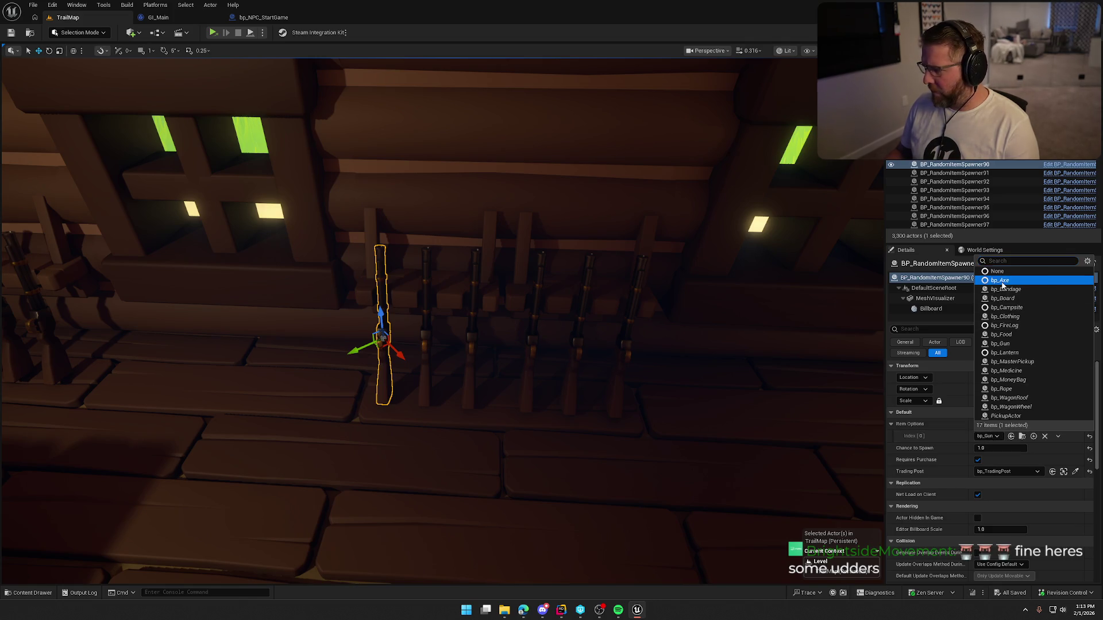
left_click(1003, 282)
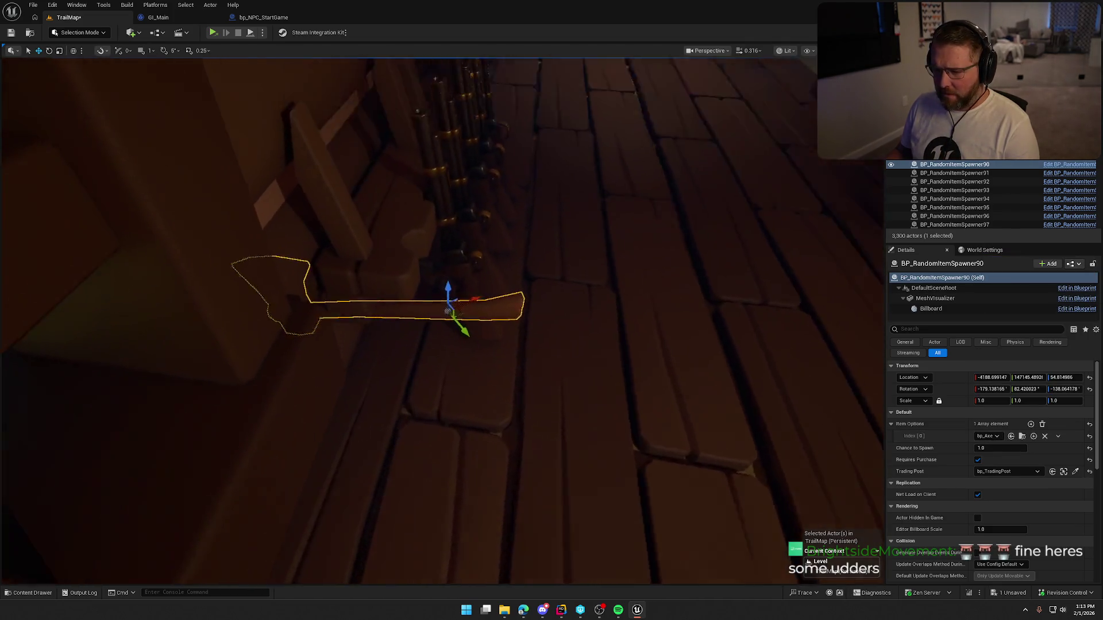
left_click_drag(374, 367, 374, 352)
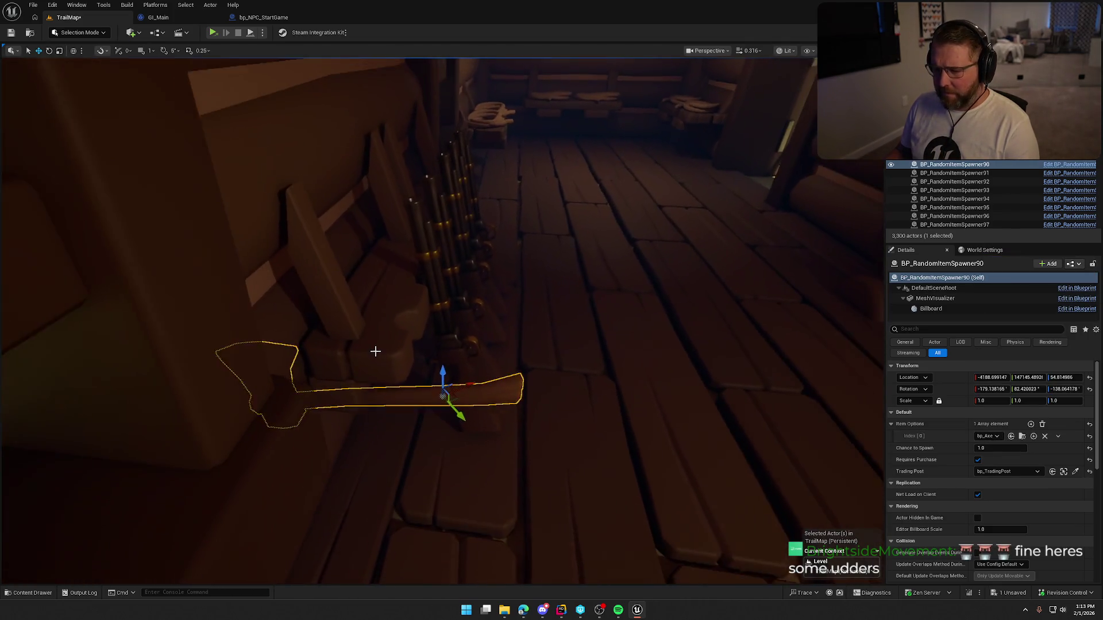
left_click(1090, 390)
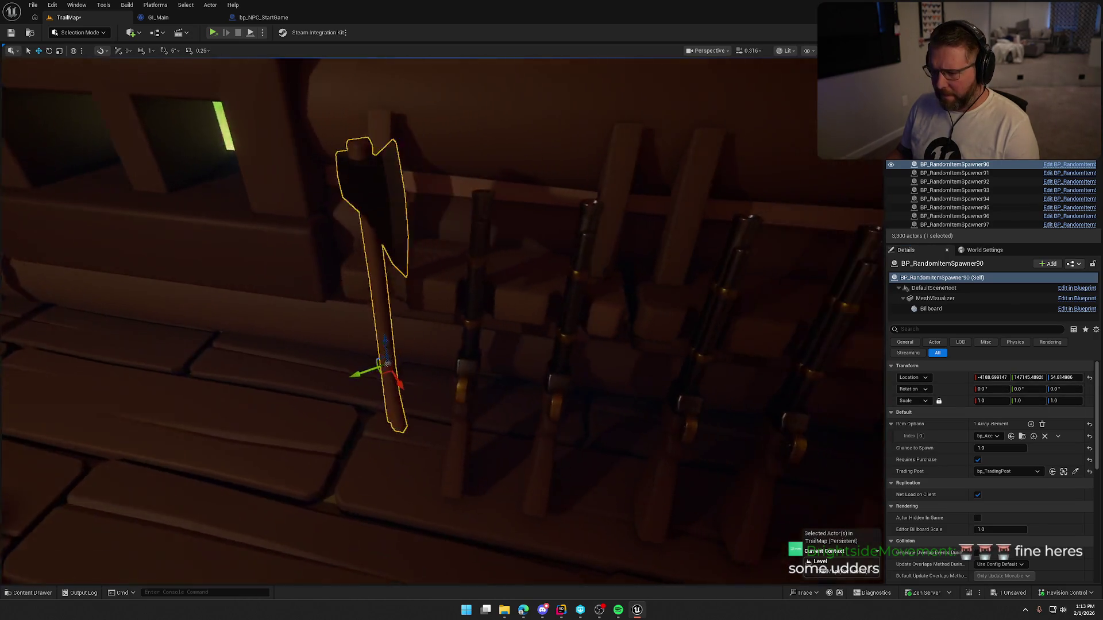
- Tilt the axe about 10 degrees against the rack in local space
left_click_drag(497, 382, 497, 382)
left_click_drag(418, 222, 430, 292)
left_click_drag(483, 326, 482, 326)
key("e")
mouse_move(498, 446)
left_mouse_down()
mouse_move(500, 454)
mouse_move(495, 436)
left_mouse_up()
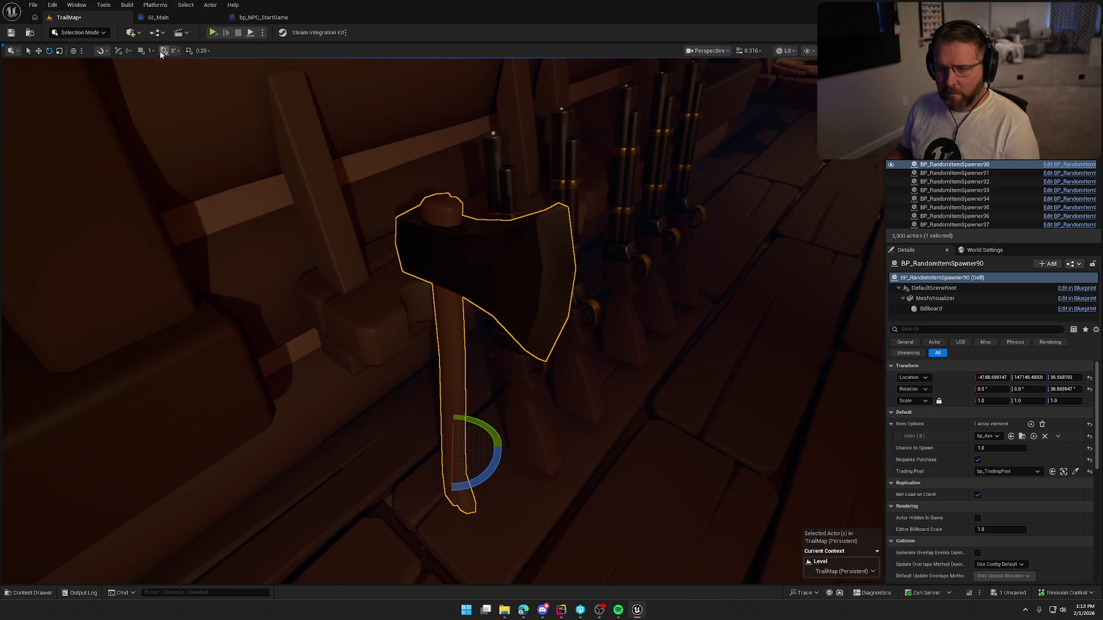
key("ctrl+grave")
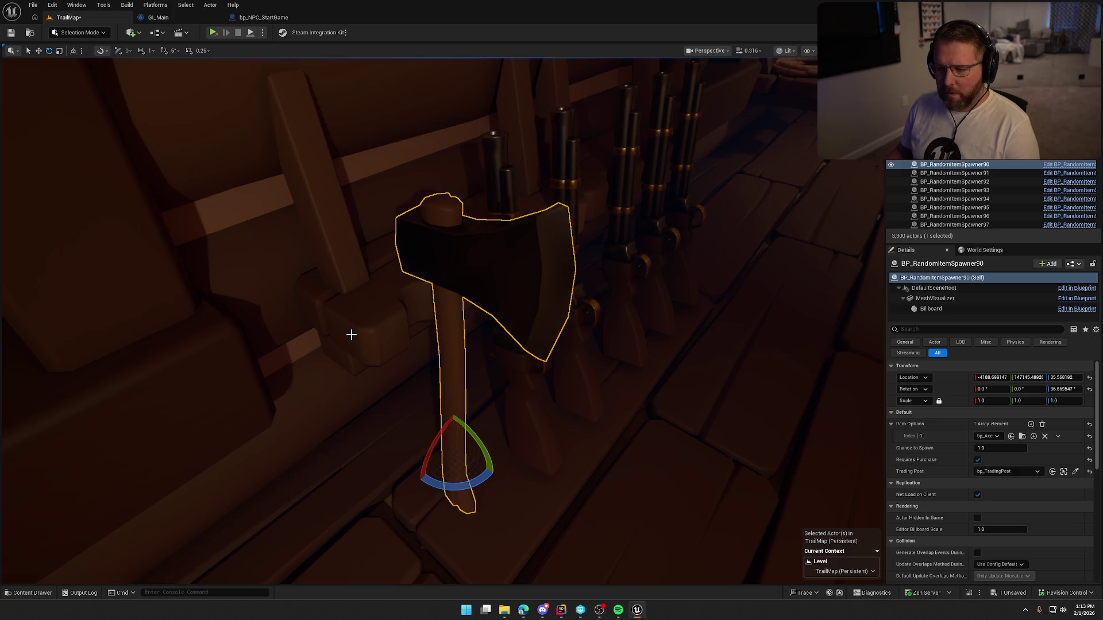
left_click_drag(475, 447, 495, 472)
- Delete the three neighbouring gun spawners and duplicate the axe sideways
left_click_drag(455, 350, 455, 350)
left_click(419, 283)
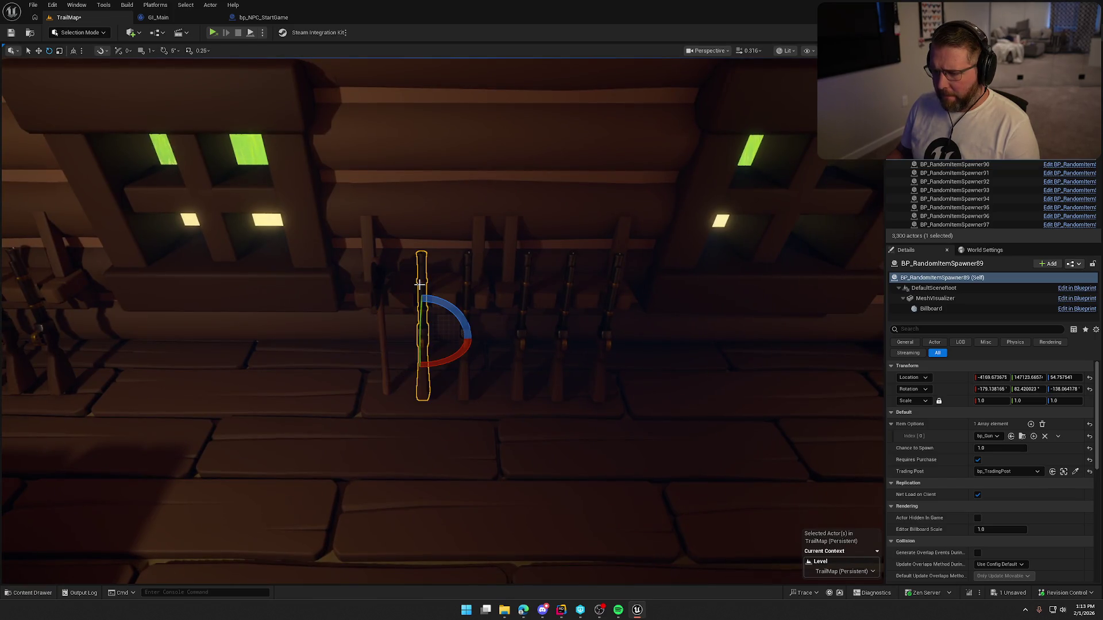
left_click(467, 275, "ctrl")
left_click(528, 274, "ctrl")
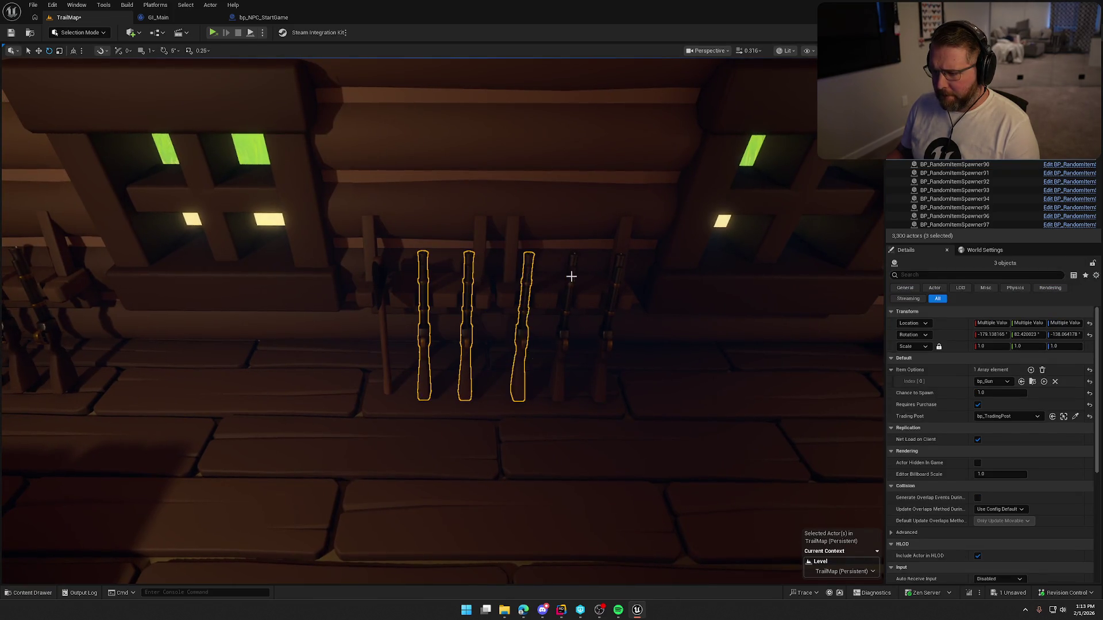
key("Delete")
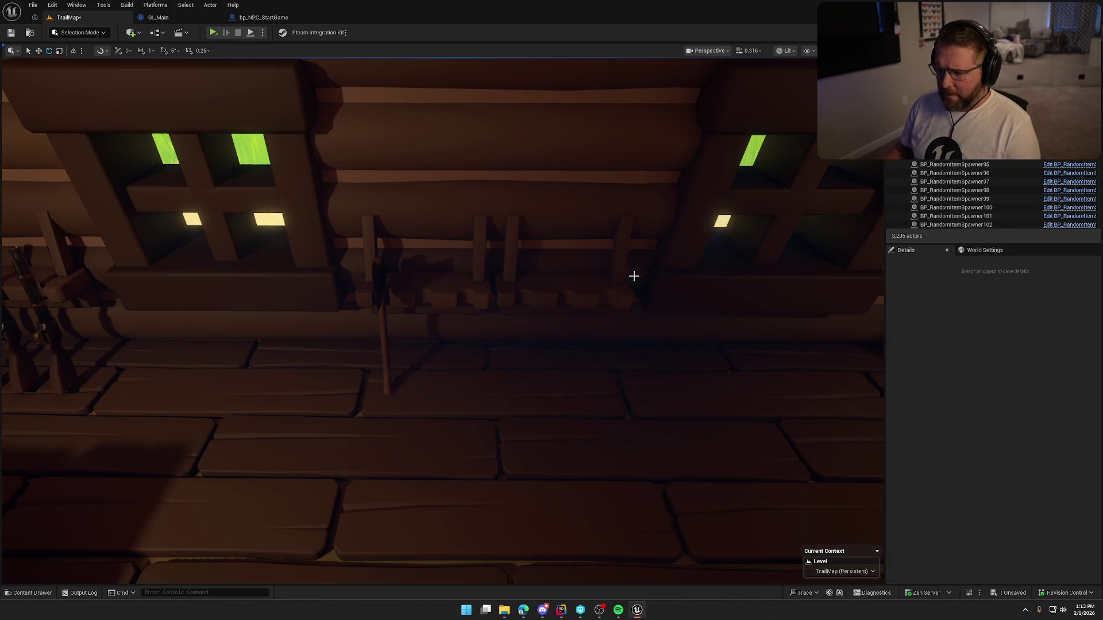
left_click(365, 287)
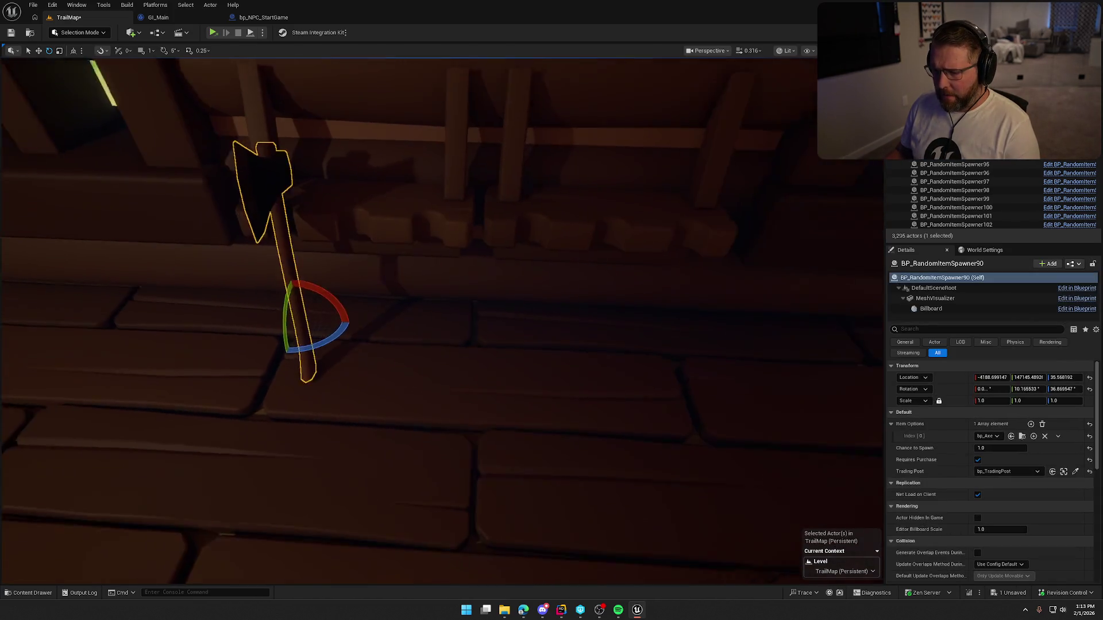
scroll(440, 340, "down", 3)
left_click_drag(258, 341, 464, 333, "alt")
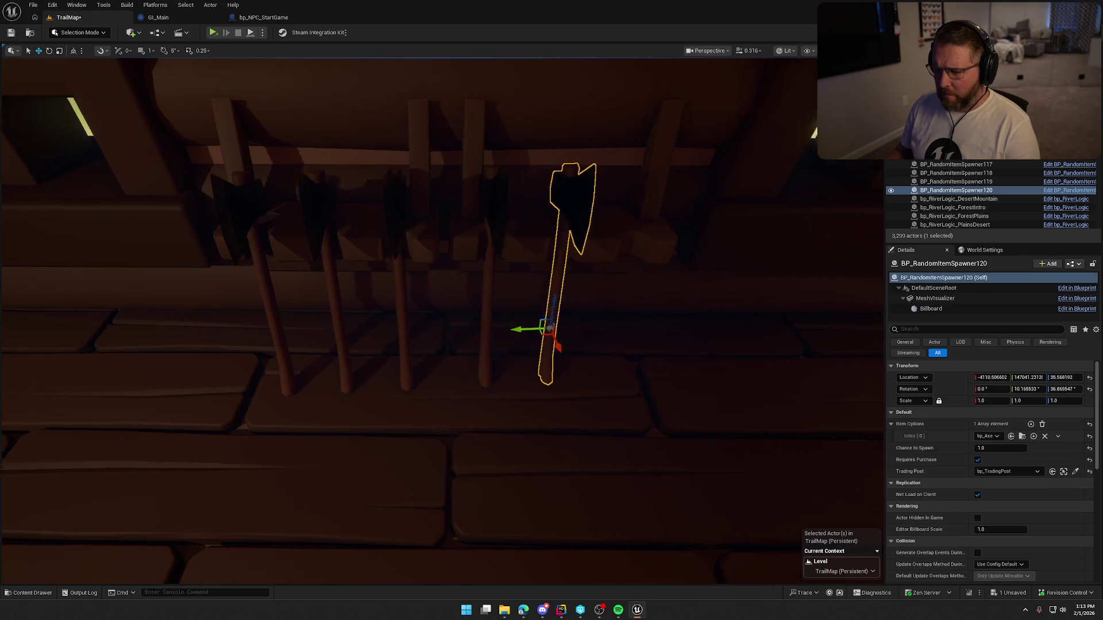
- Switch to Unlit view and duplicate another axe, nudging it along the rack
key("alt+3")
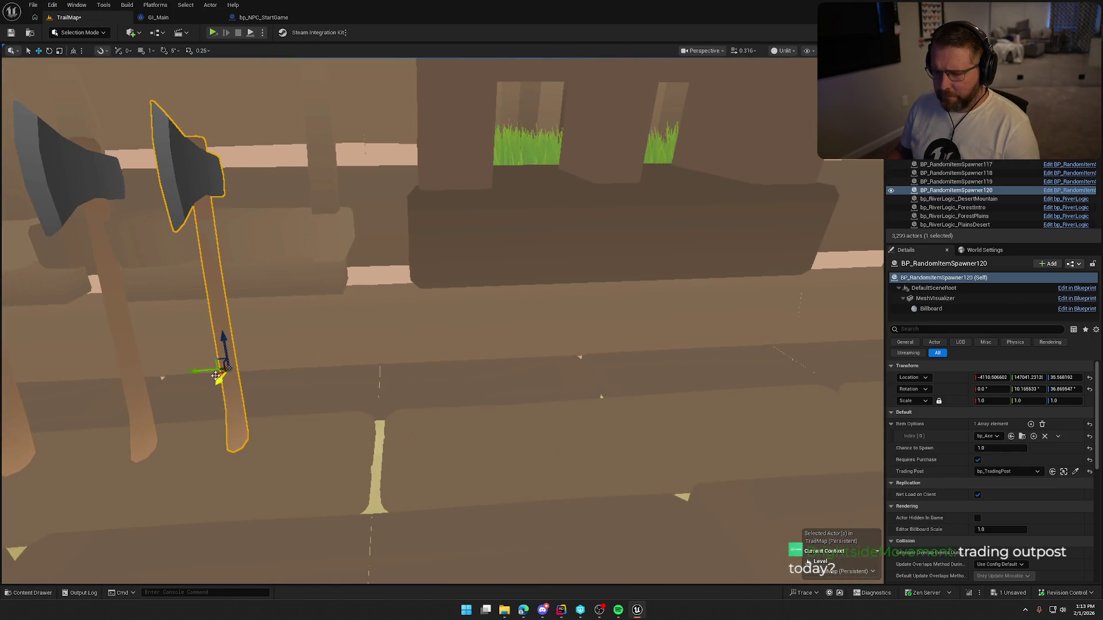
left_click_drag(216, 376, 300, 377)
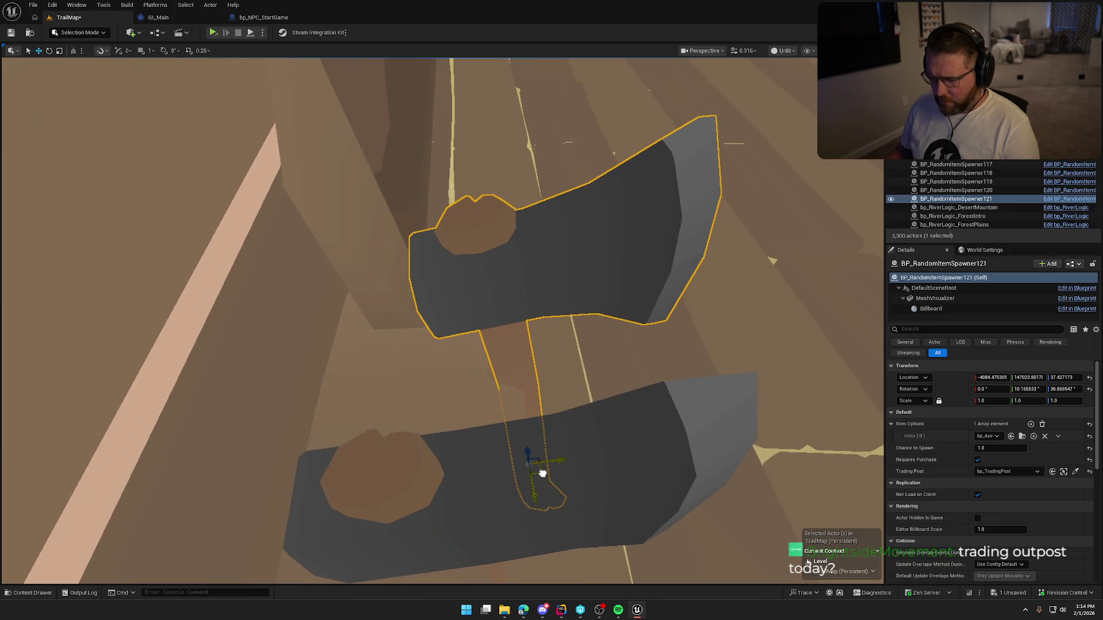
left_click_drag(542, 475, 539, 472)
key("f")
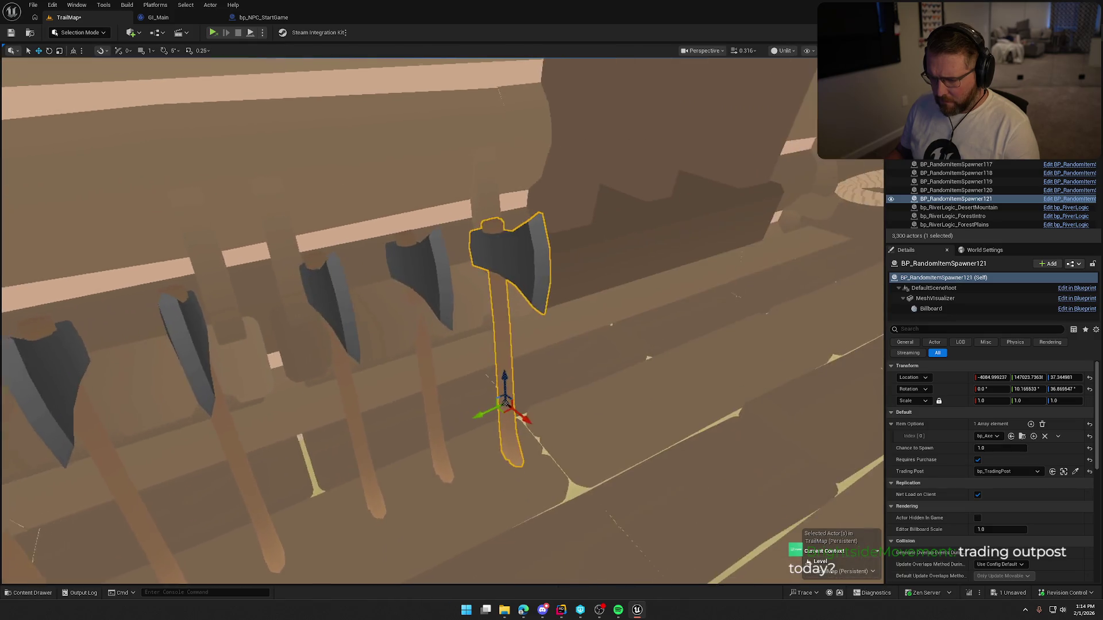
- Select each axe in turn along the rack to check the row
left_click(431, 404)
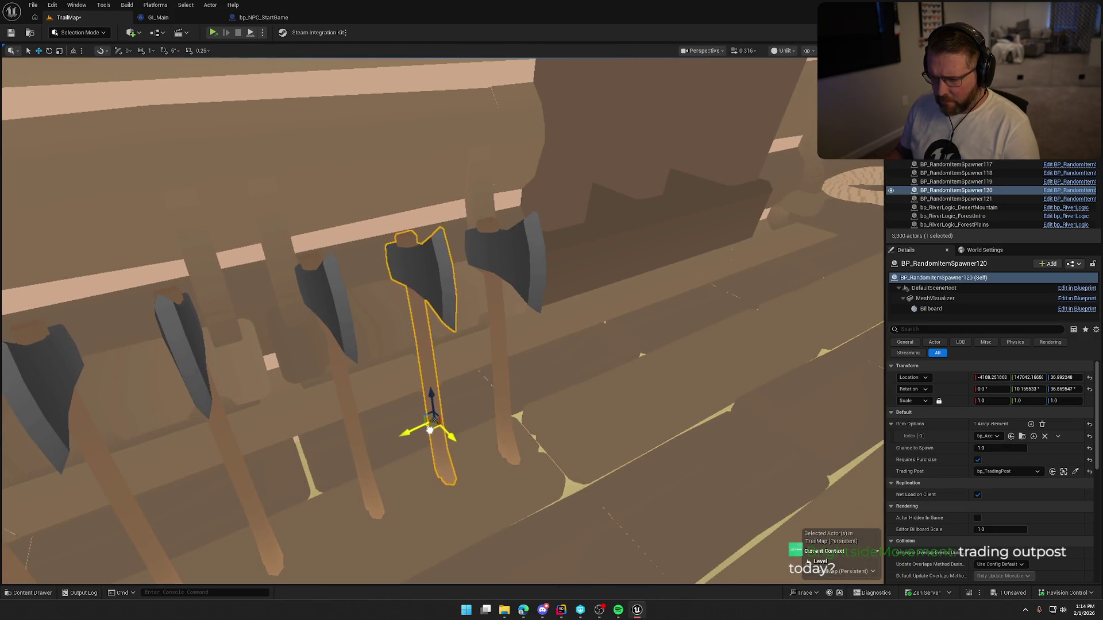
key("f")
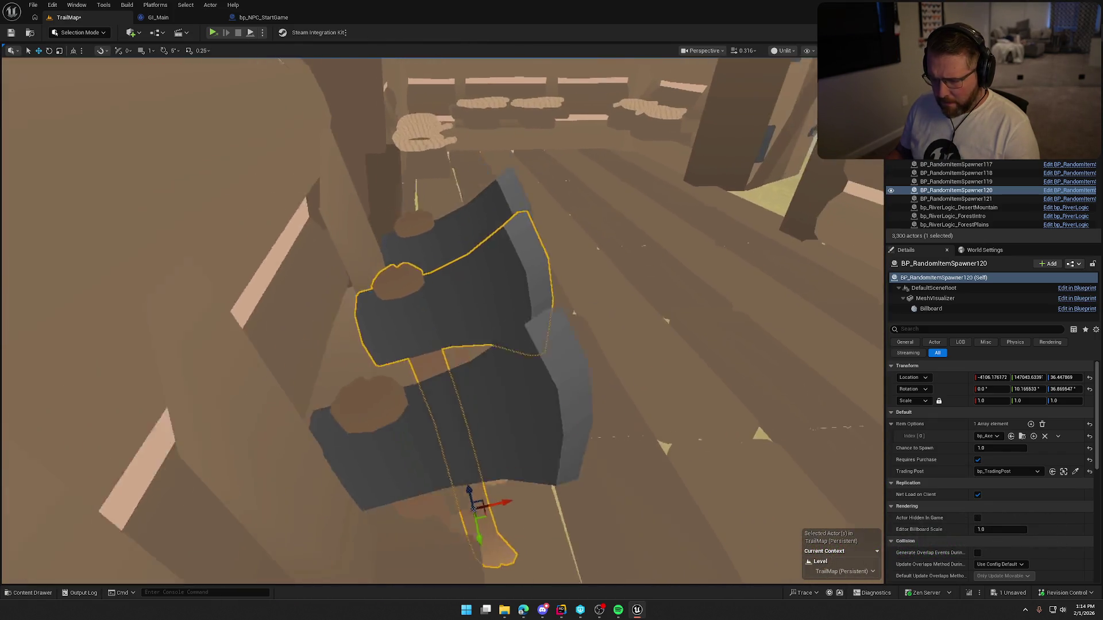
mouse_move(391, 333)
left_mouse_down()
mouse_move(419, 322)
mouse_move(442, 331)
mouse_move(431, 320)
mouse_move(448, 299)
mouse_move(462, 313)
left_mouse_up()
scroll(438, 384, "up", 3)
left_click_drag(442, 428, 443, 428)
left_click(442, 428)
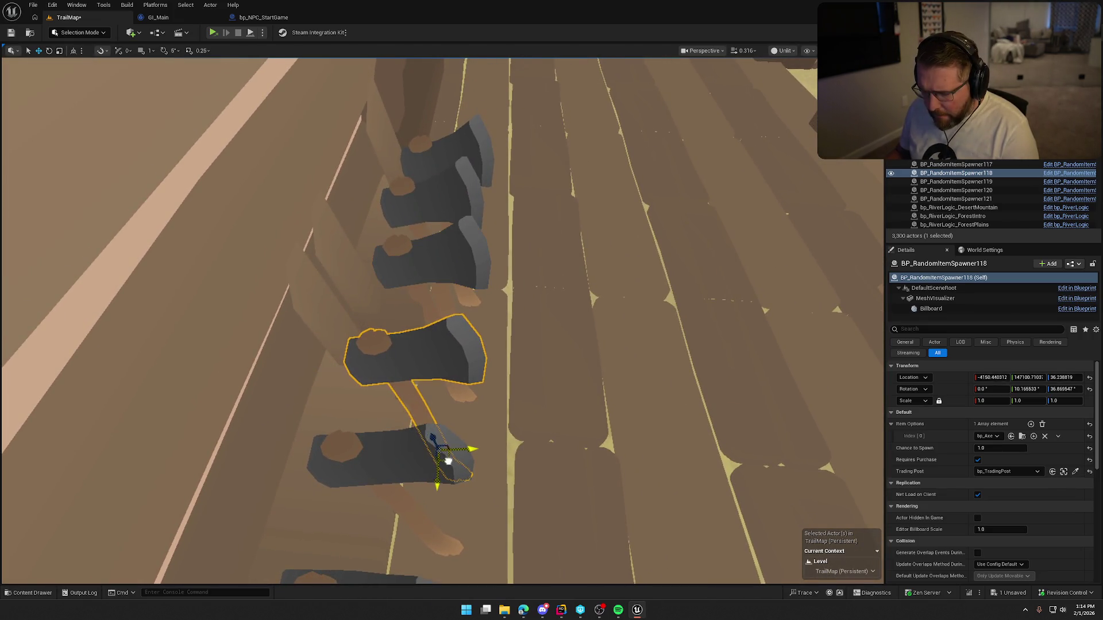
left_click_drag(449, 462, 448, 462)
left_click(484, 339)
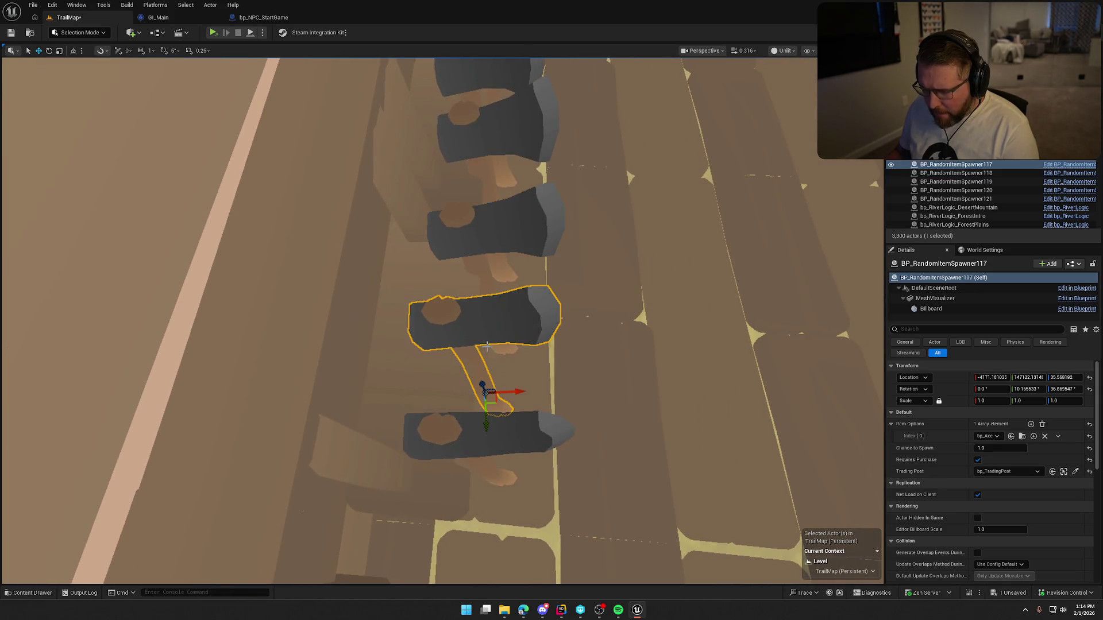
- Deselect, save the map with Ctrl+S, and return to Lit view
key("Escape")
left_click_drag(498, 398, 582, 313)
key("ctrl+s")
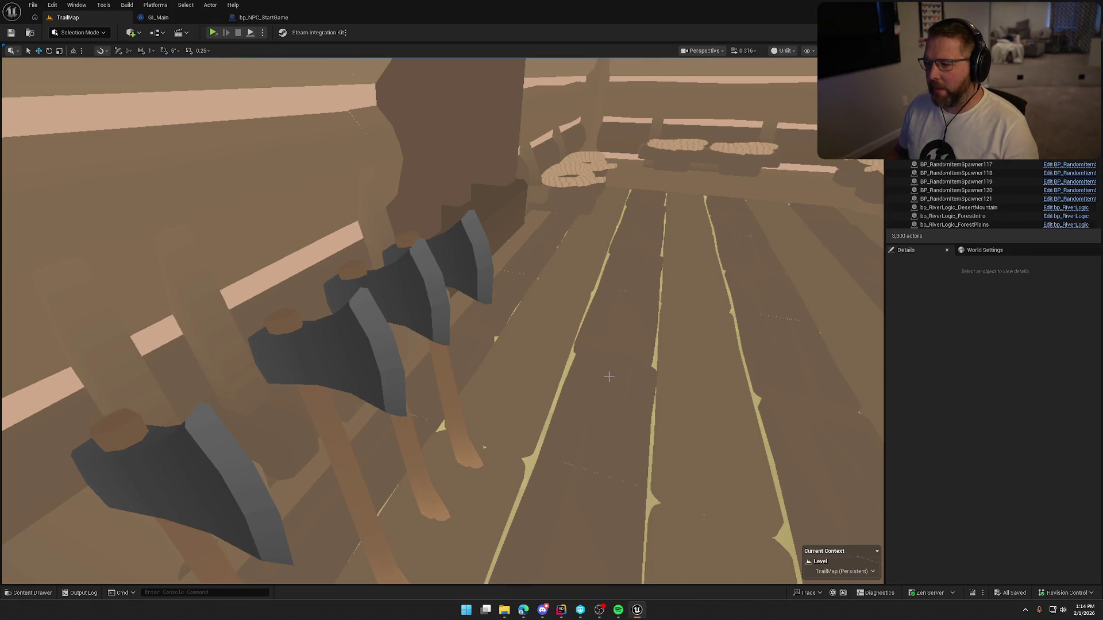
key("alt+4")
- Set play mode to listen server and start a Play-in-Editor session
left_click_drag(578, 340, 524, 310)
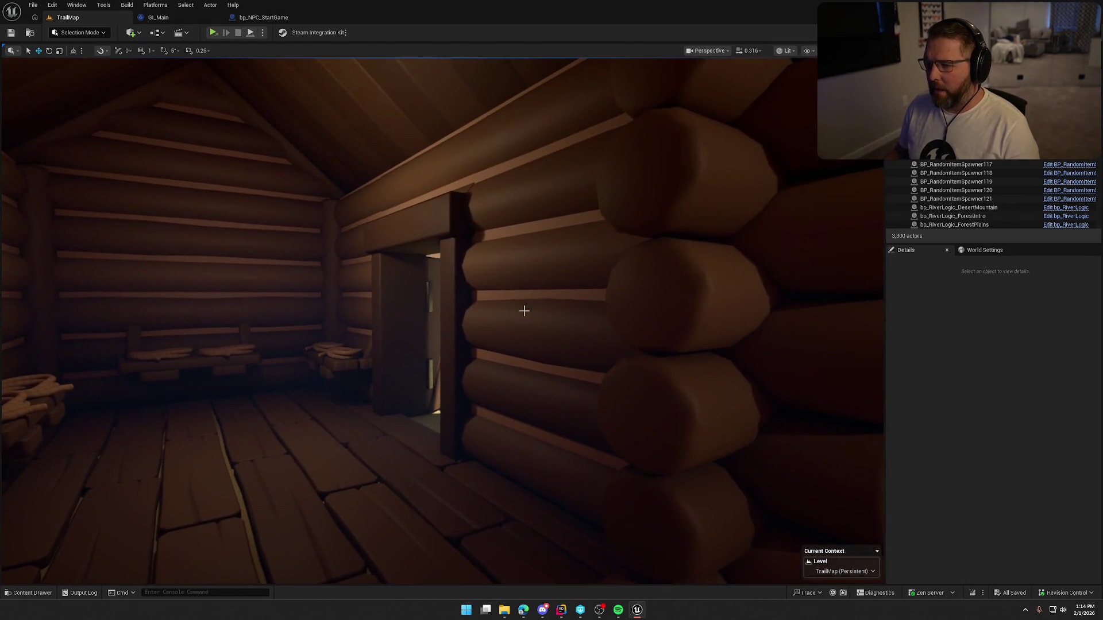
left_click(263, 34)
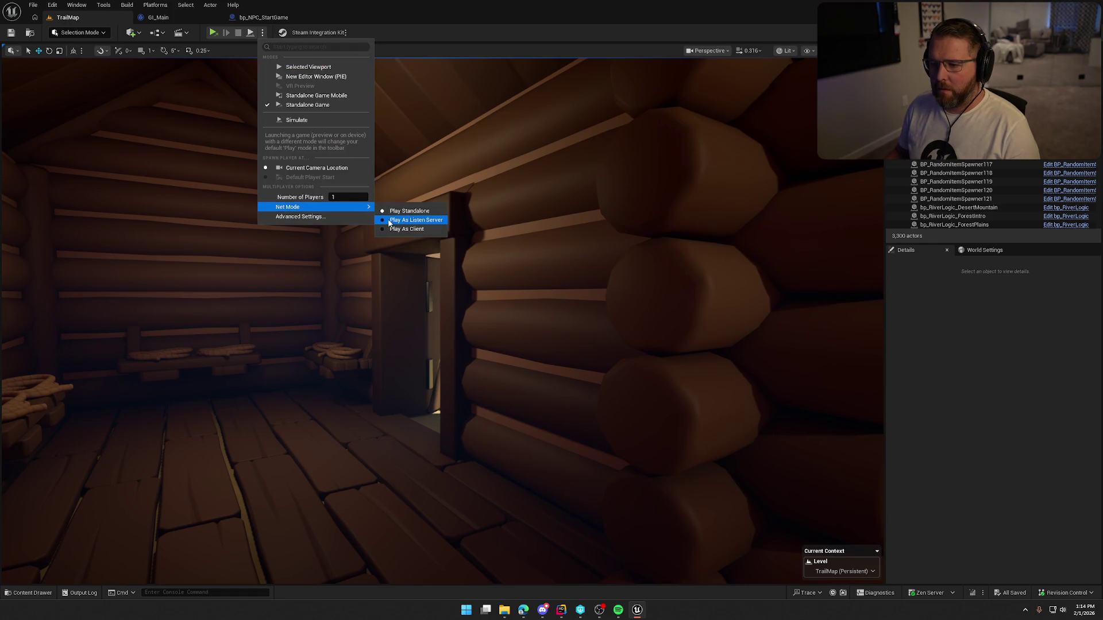
left_click(384, 224)
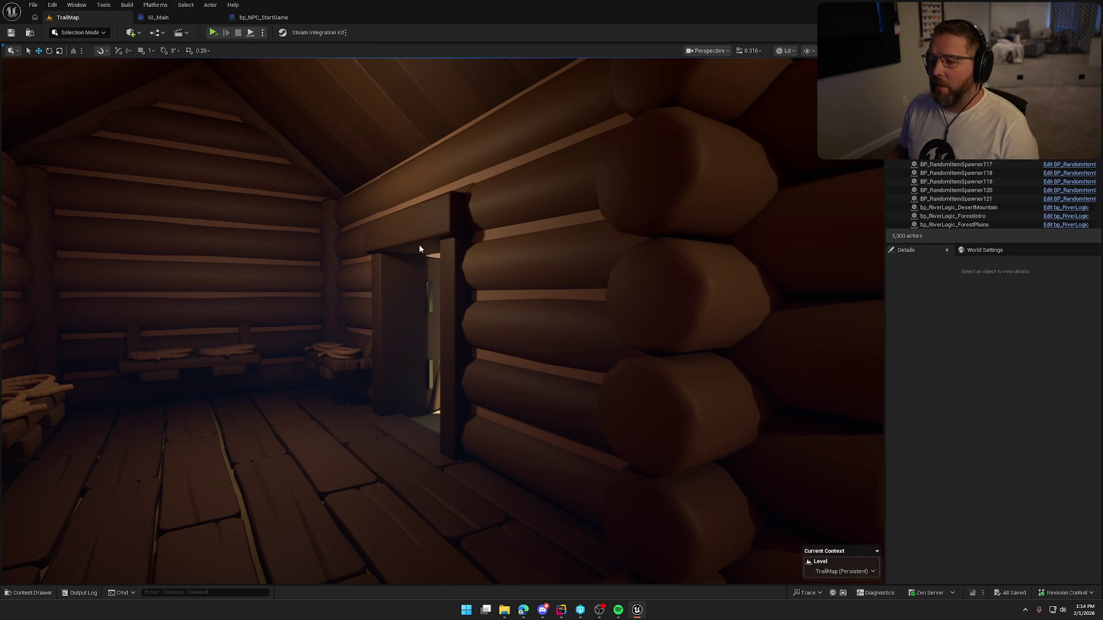
key("alt+p")
- Walk into the General Store checking $5/$10 Purchase prompts, then stop and select an axe spawner
key("w")
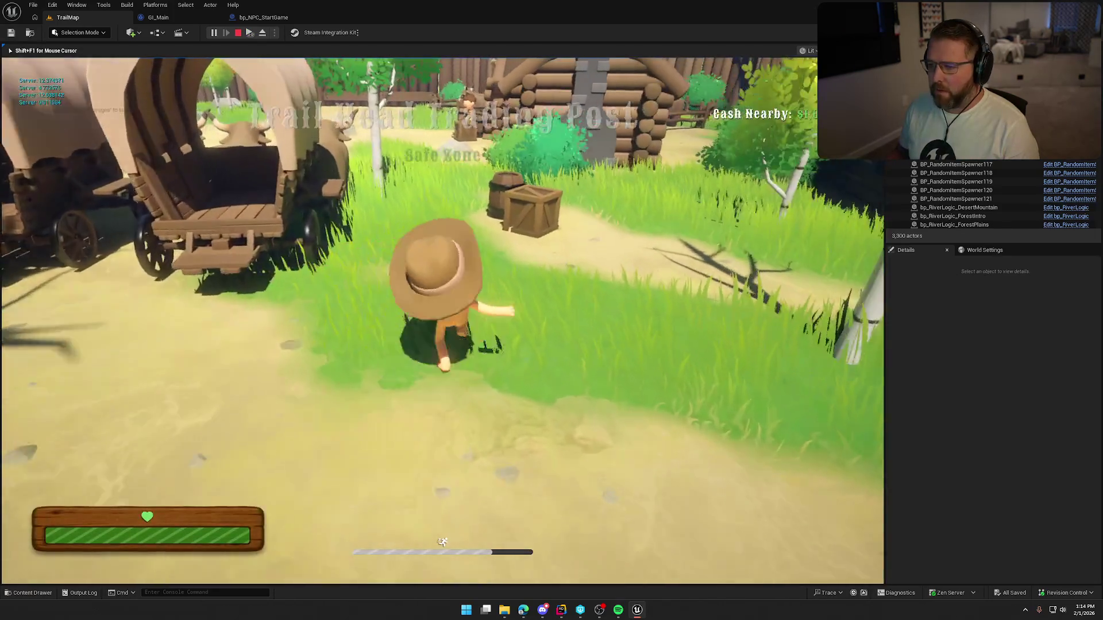
key("w")
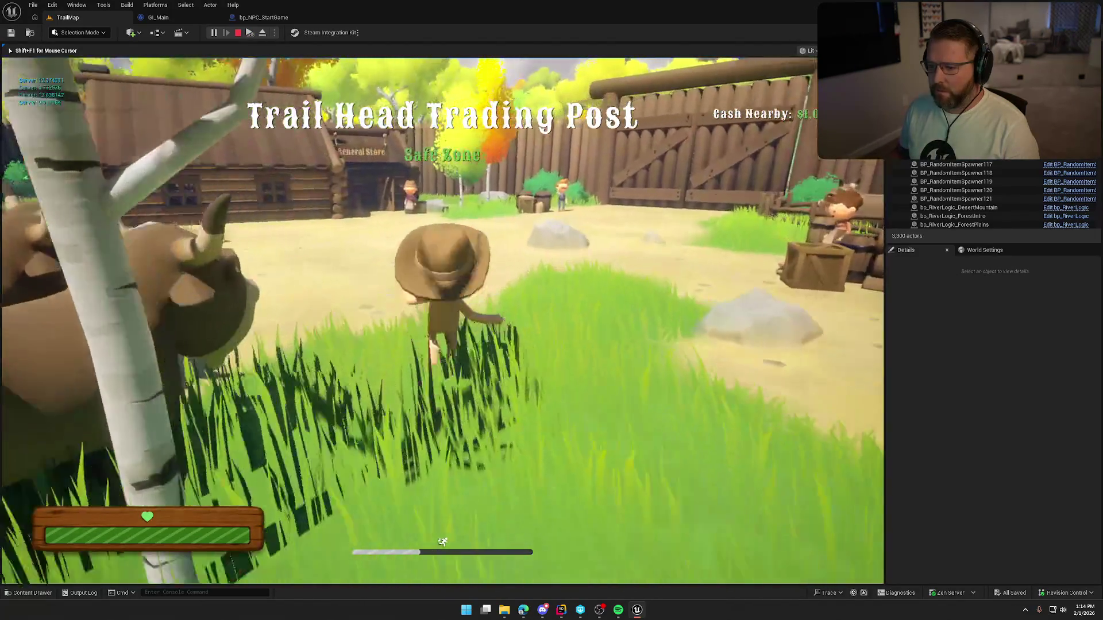
key("w")
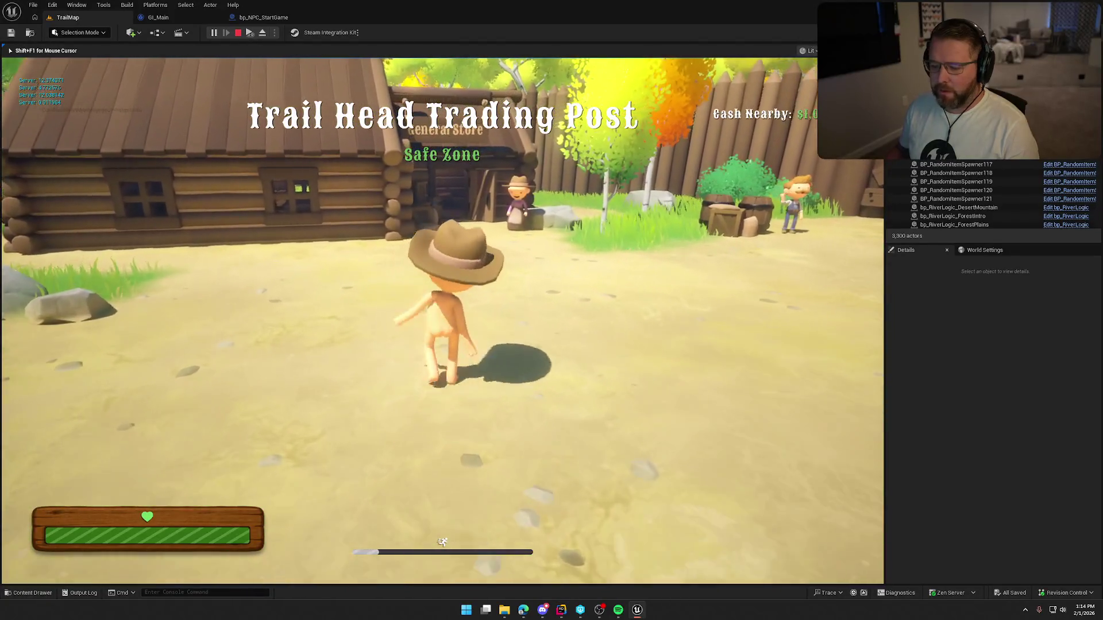
key("w")
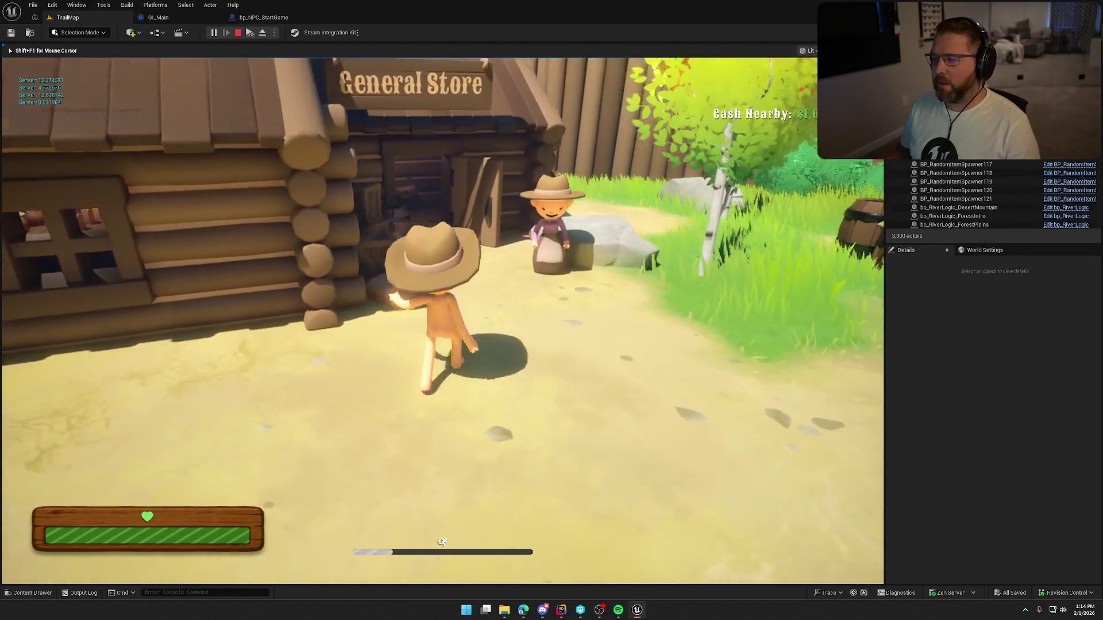
key("w")
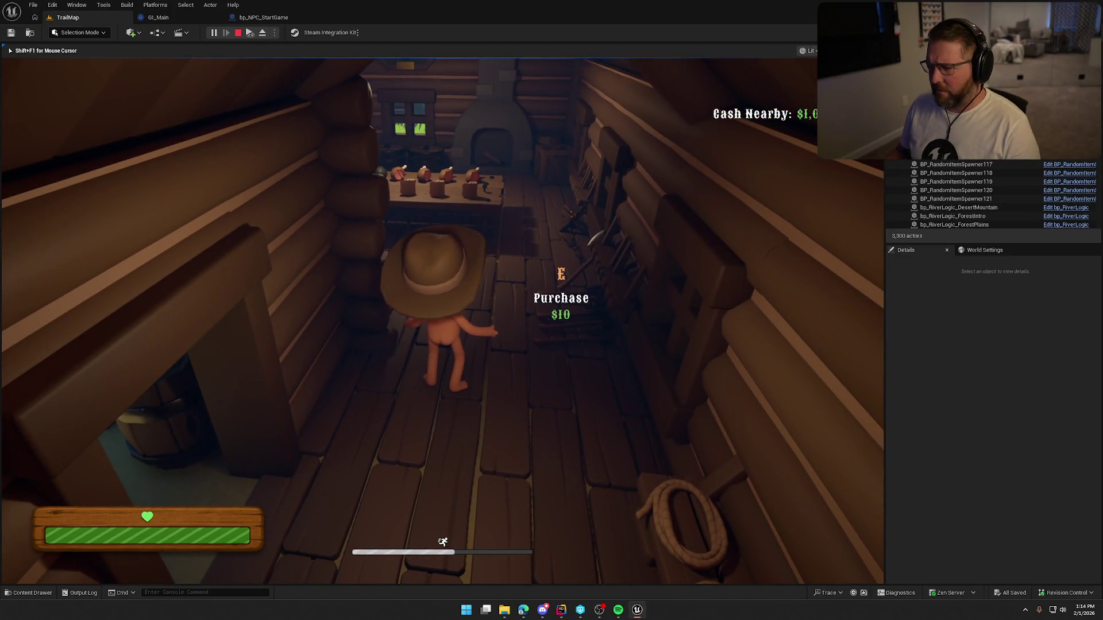
key("s")
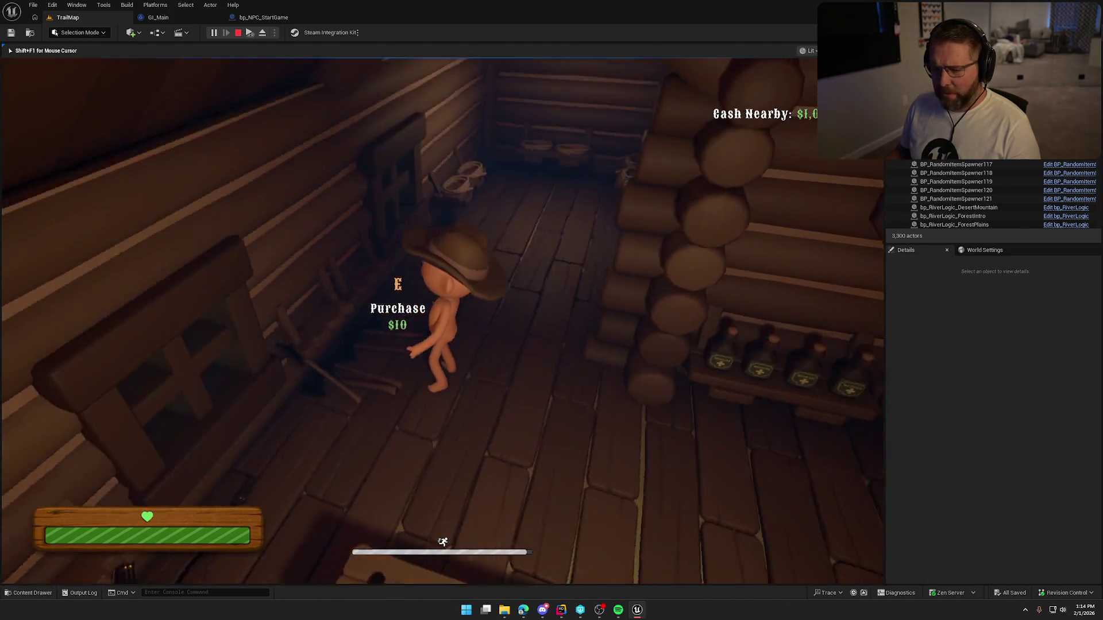
key("w")
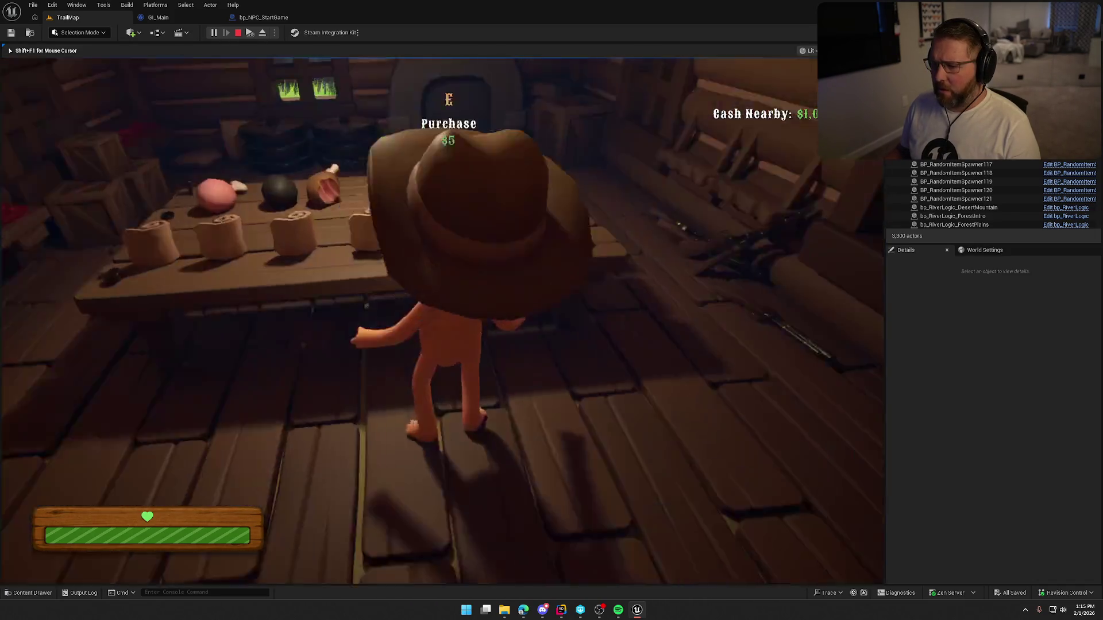
key("w")
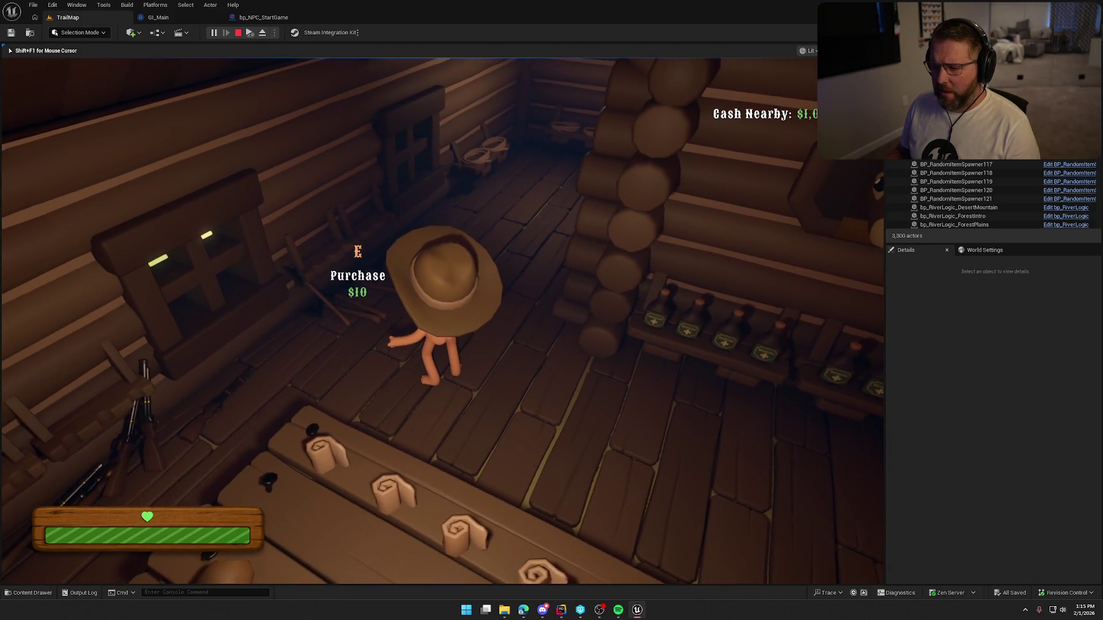
key("Escape")
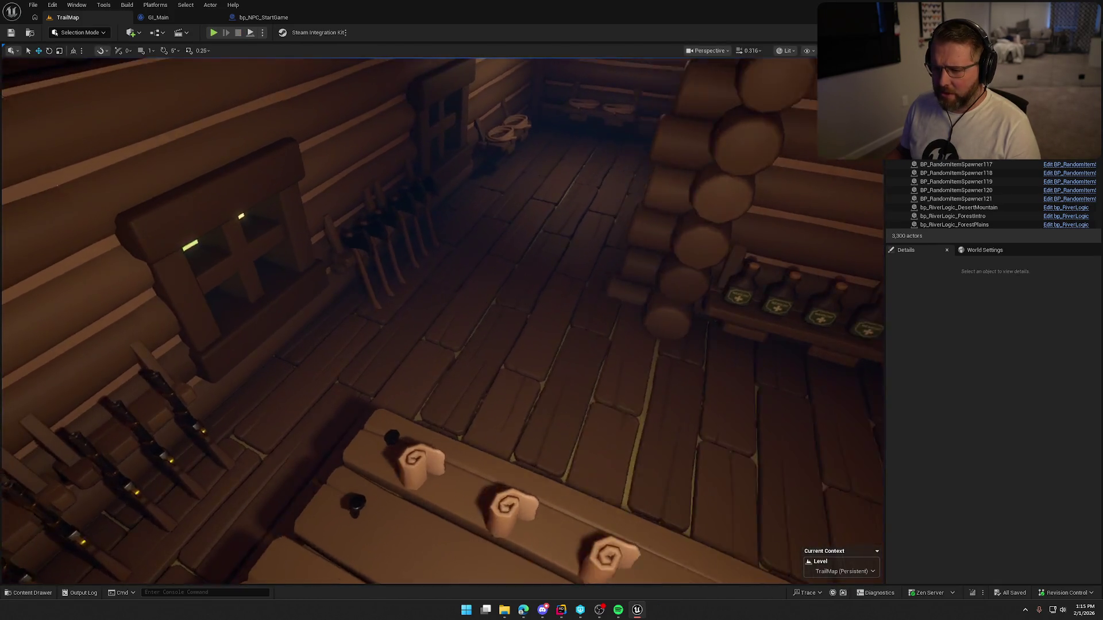
left_click_drag(466, 305, 466, 304)
left_click(450, 357)
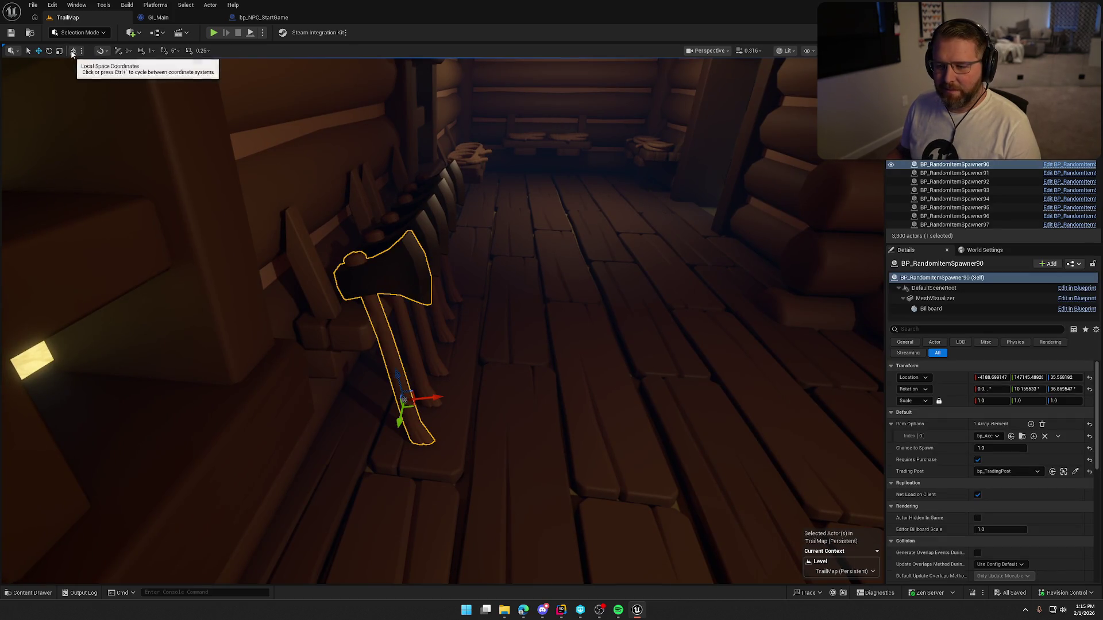
- Select all the axe spawners on the wall rack and shift them slightly right and down
left_click_drag(471, 268, 470, 268)
left_click_drag(333, 258, 334, 258)
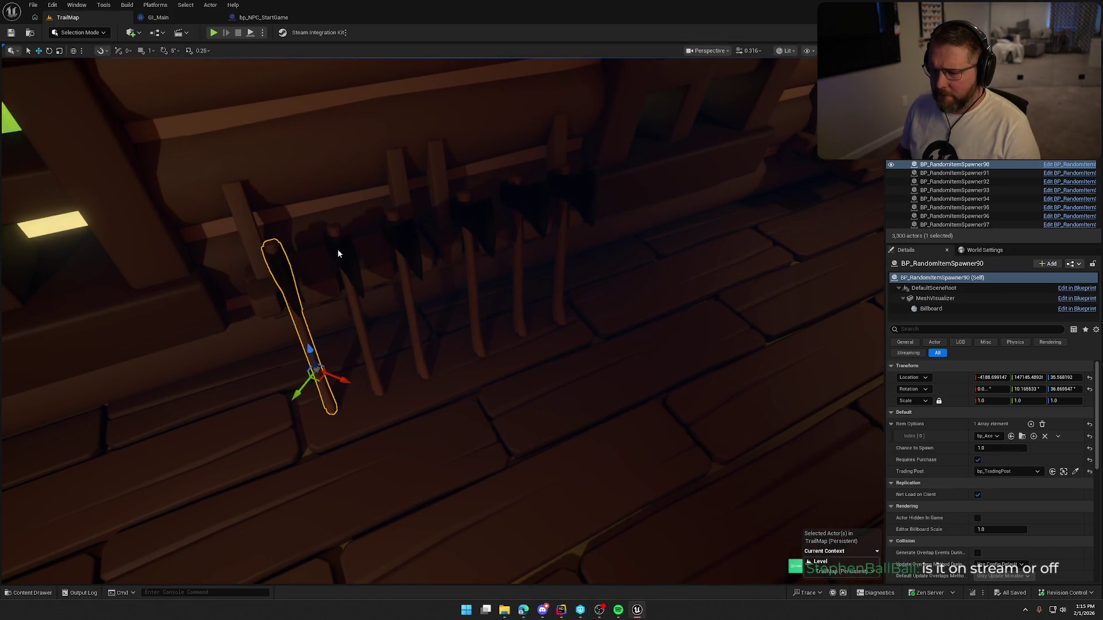
left_click(340, 252, "ctrl")
left_click(524, 202, "ctrl")
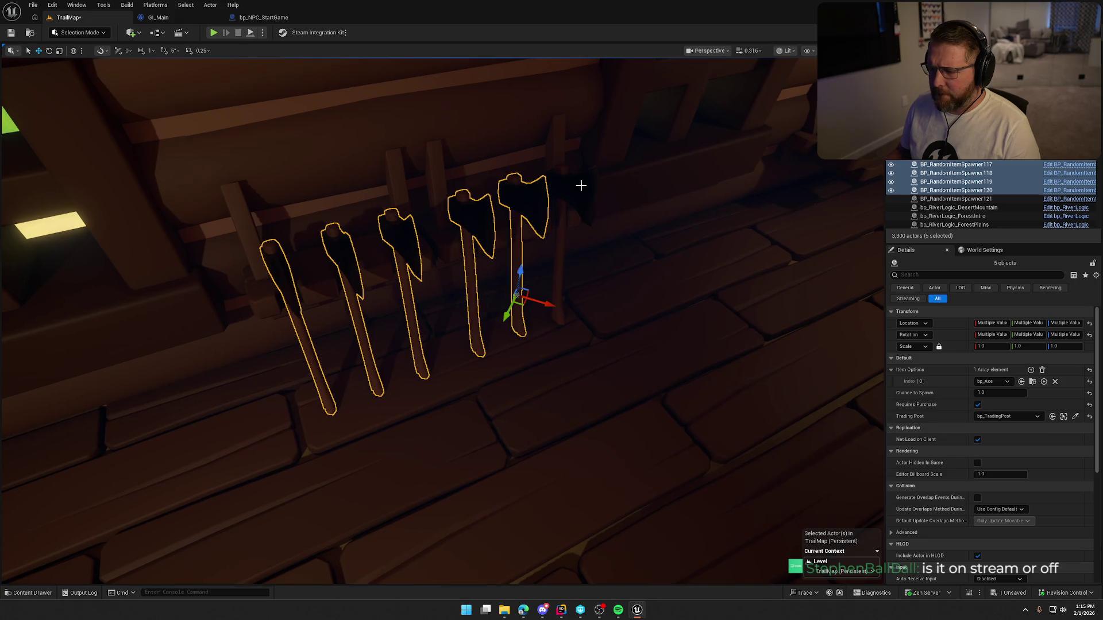
left_click_drag(566, 293, 644, 332)
- Open the SM_SM_Building_GeneralStore mesh in the static mesh editor
left_click_drag(607, 405, 487, 204)
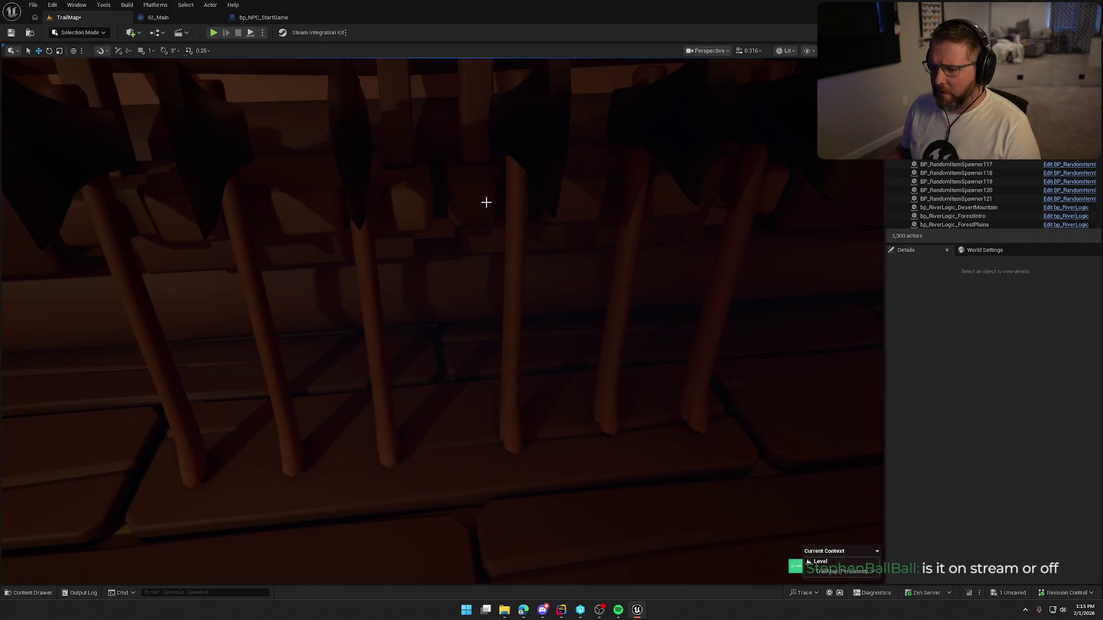
left_click(482, 201)
mouse_move(560, 319)
left_mouse_down()
mouse_move(493, 290)
mouse_move(436, 305)
mouse_move(356, 304)
mouse_move(437, 305)
mouse_move(570, 336)
left_mouse_up()
key("Escape")
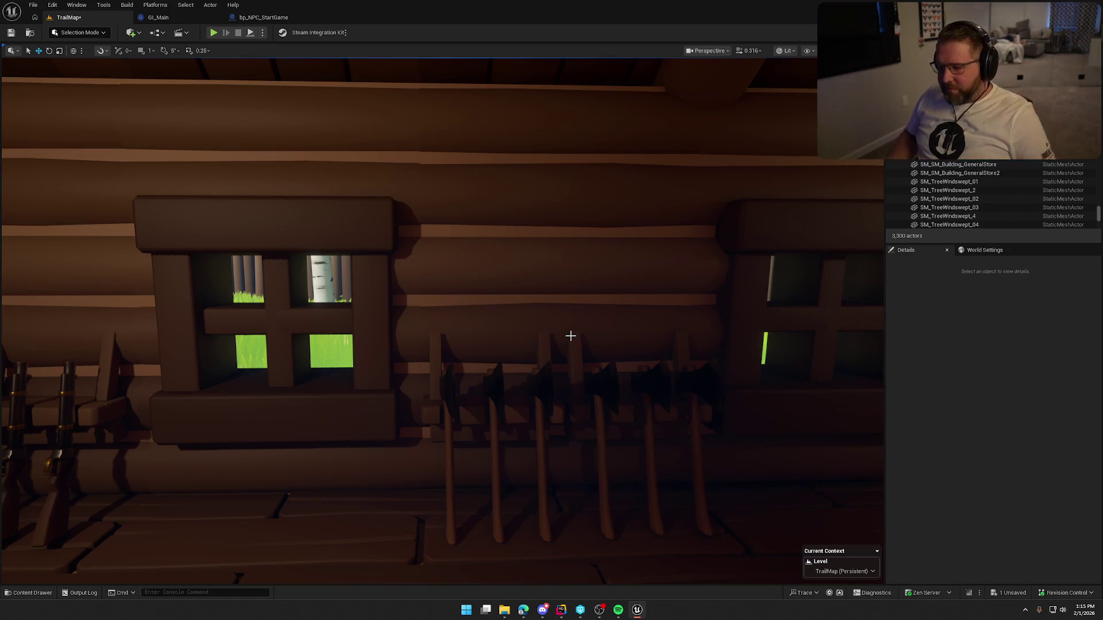
left_click_drag(509, 333, 454, 327)
left_click(417, 277)
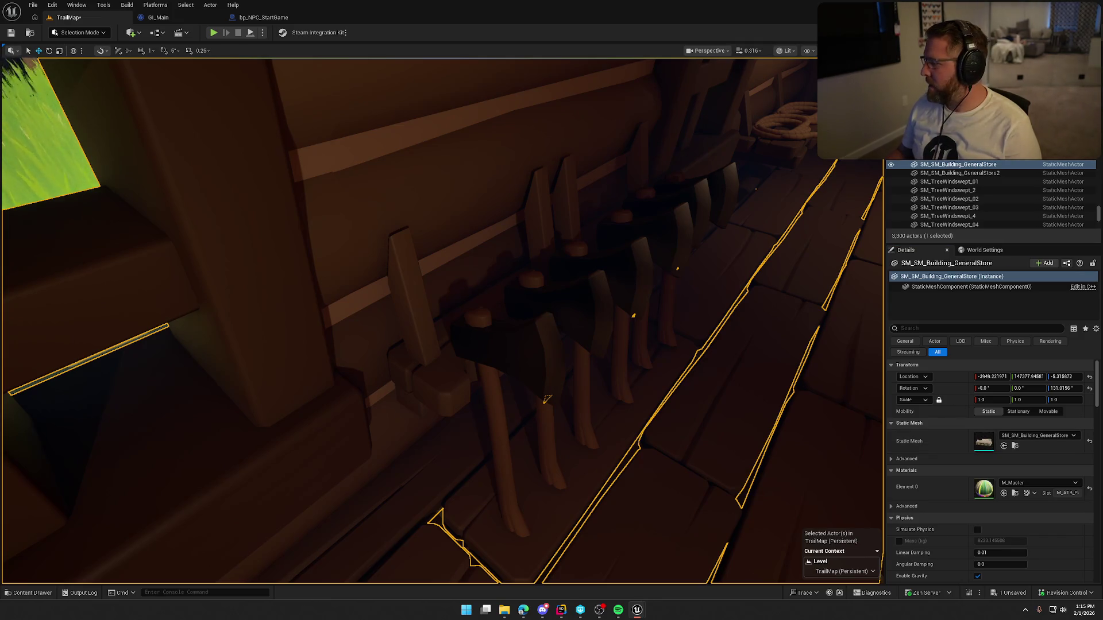
key("ctrl+e")
- Turn on Simple Collision display and inspect a bench's collision up close
left_click_drag(438, 251, 288, 54)
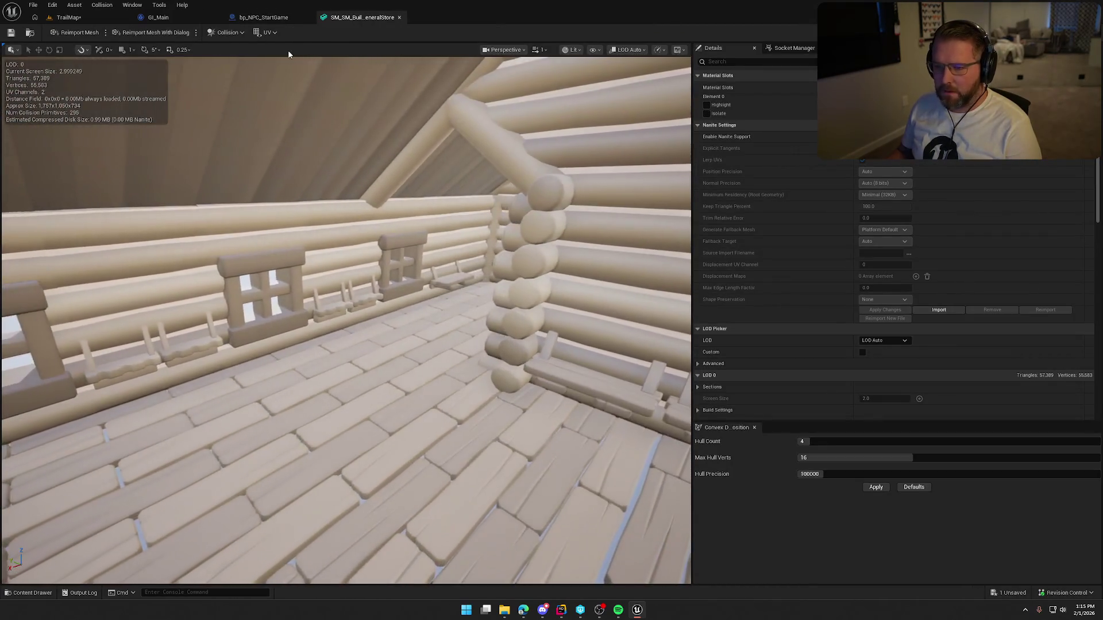
left_click(597, 51)
left_click(598, 207)
left_click_drag(563, 241, 517, 172)
mouse_move(345, 316)
left_mouse_down()
mouse_move(321, 310)
mouse_move(362, 304)
mouse_move(299, 302)
mouse_move(392, 249)
left_mouse_up()
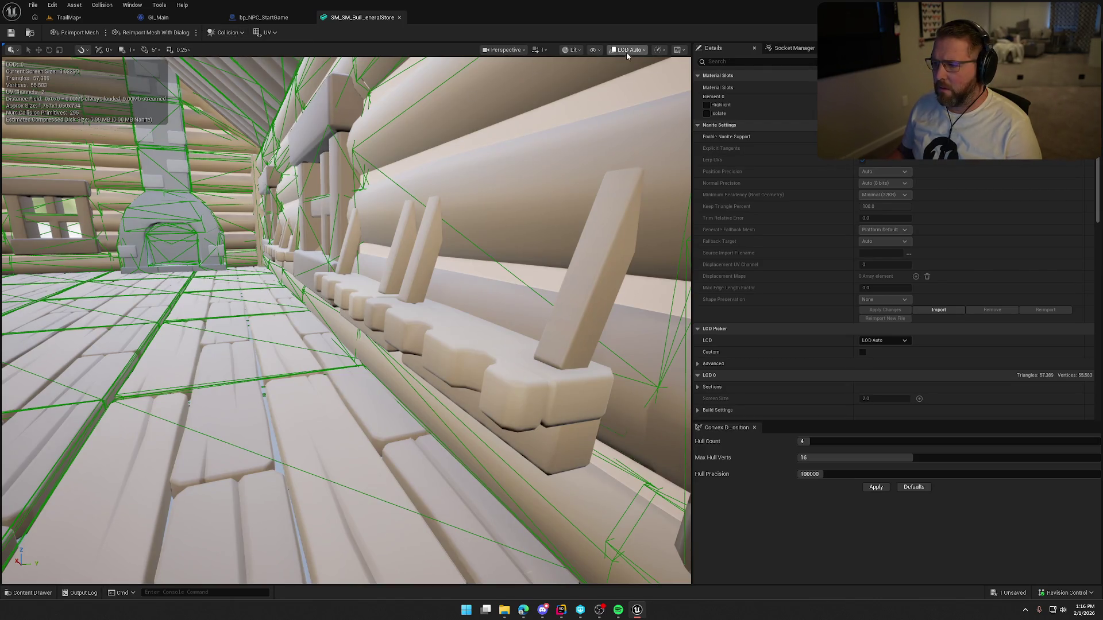
- Browse the view mode options, then inspect collision around the corner window and floor boards
left_click(595, 50)
left_click(582, 50)
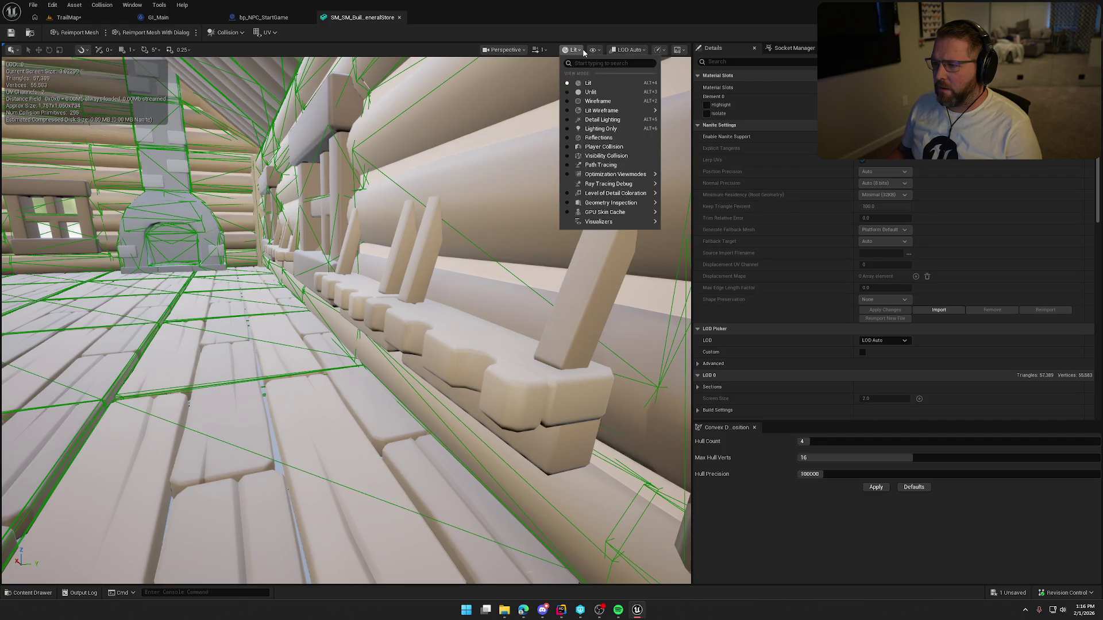
left_click(595, 51)
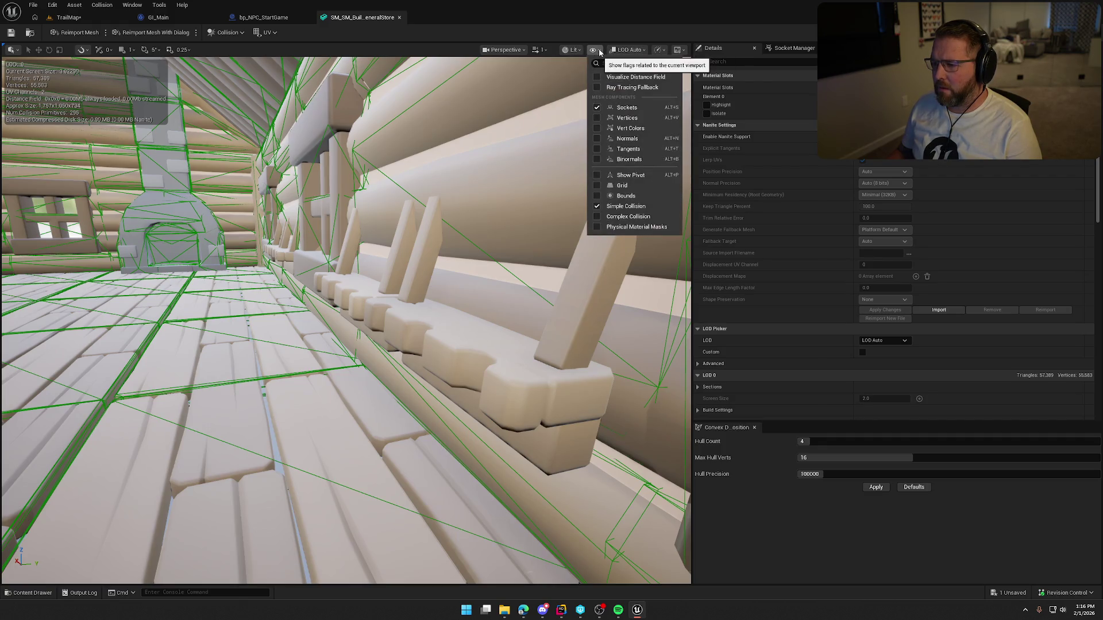
left_click(595, 51)
mouse_move(402, 287)
left_mouse_down()
mouse_move(258, 270)
mouse_move(252, 253)
mouse_move(220, 251)
mouse_move(219, 270)
mouse_move(187, 242)
mouse_move(195, 238)
mouse_move(190, 255)
mouse_move(417, 181)
left_mouse_up()
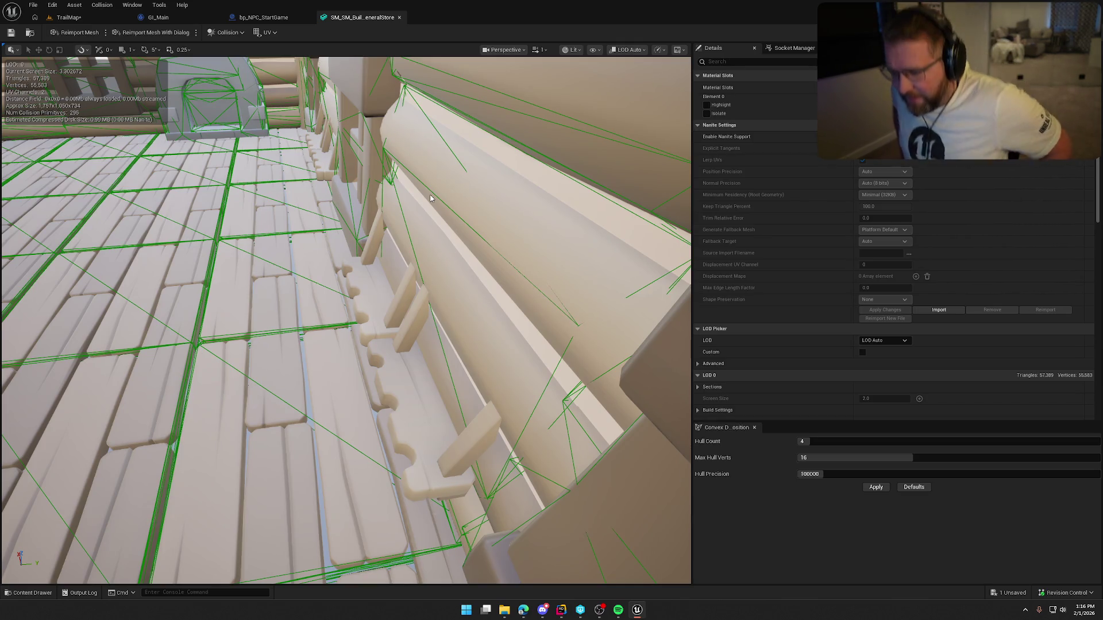
mouse_move(422, 221)
left_mouse_down()
mouse_move(388, 221)
mouse_move(439, 238)
left_mouse_up()
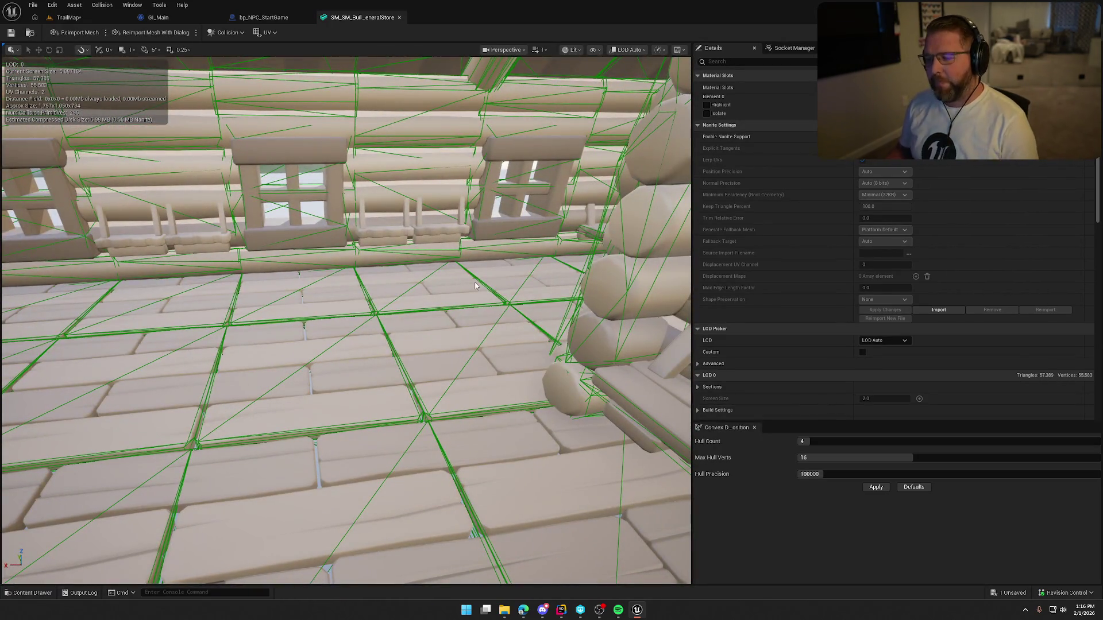
mouse_move(475, 286)
left_mouse_down()
mouse_move(442, 318)
mouse_move(481, 268)
left_mouse_up()
key("ctrl+space")
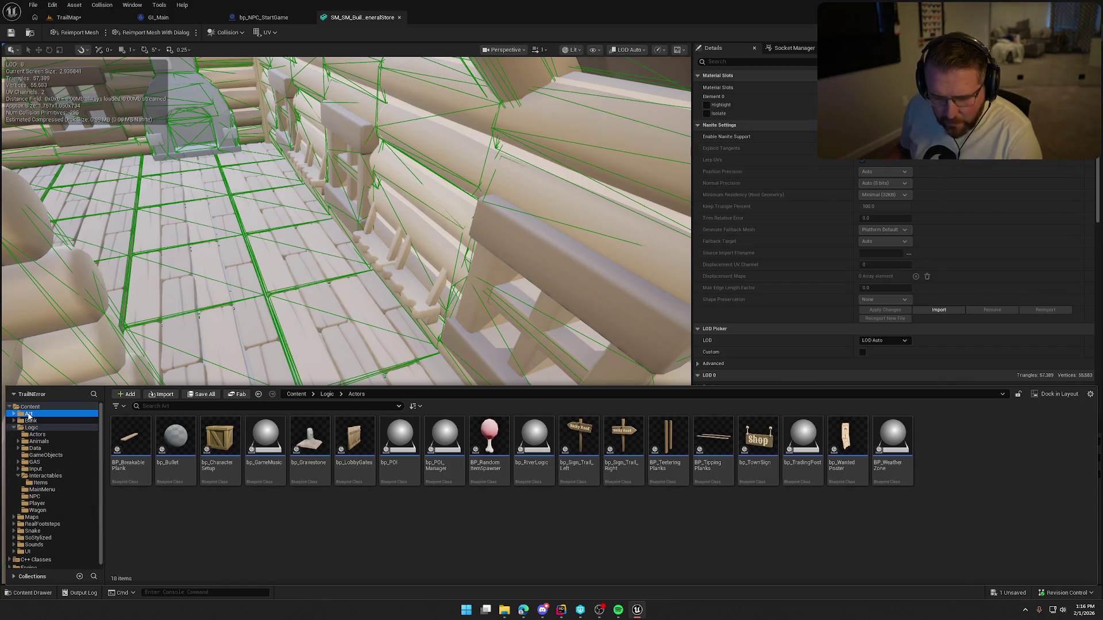
- Open the Content/Art/Structures folder, orbit the cabin interior, then switch to another open asset tab
double_click(400, 439)
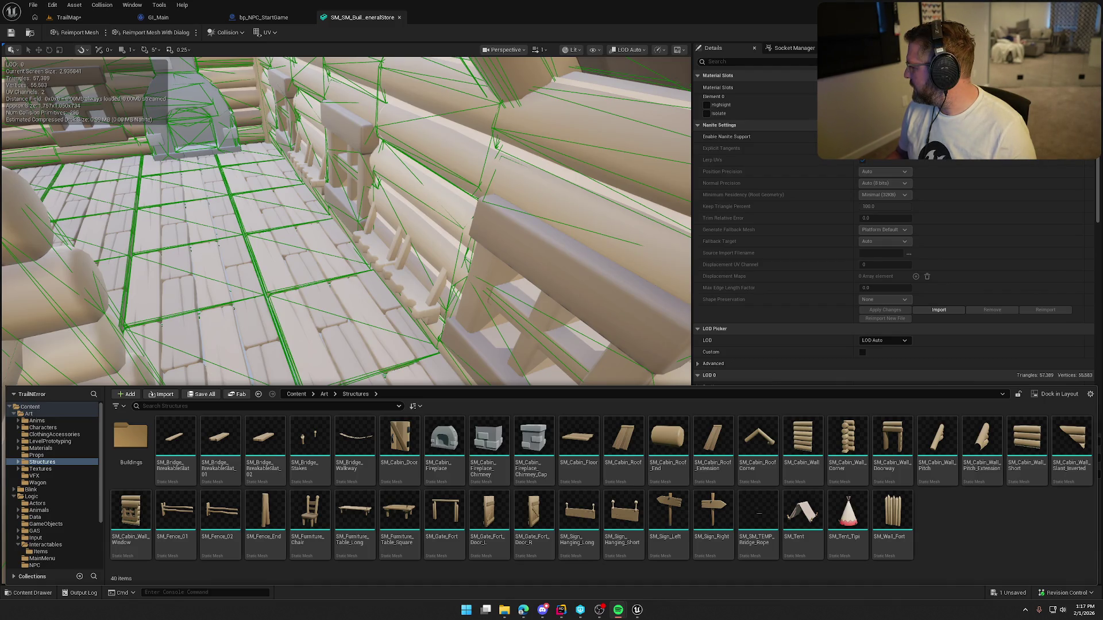
mouse_move(276, 279)
left_mouse_down()
mouse_move(229, 270)
mouse_move(264, 276)
mouse_move(236, 236)
left_mouse_up()
scroll(241, 247, "down", 2)
left_click_drag(302, 322, 278, 275)
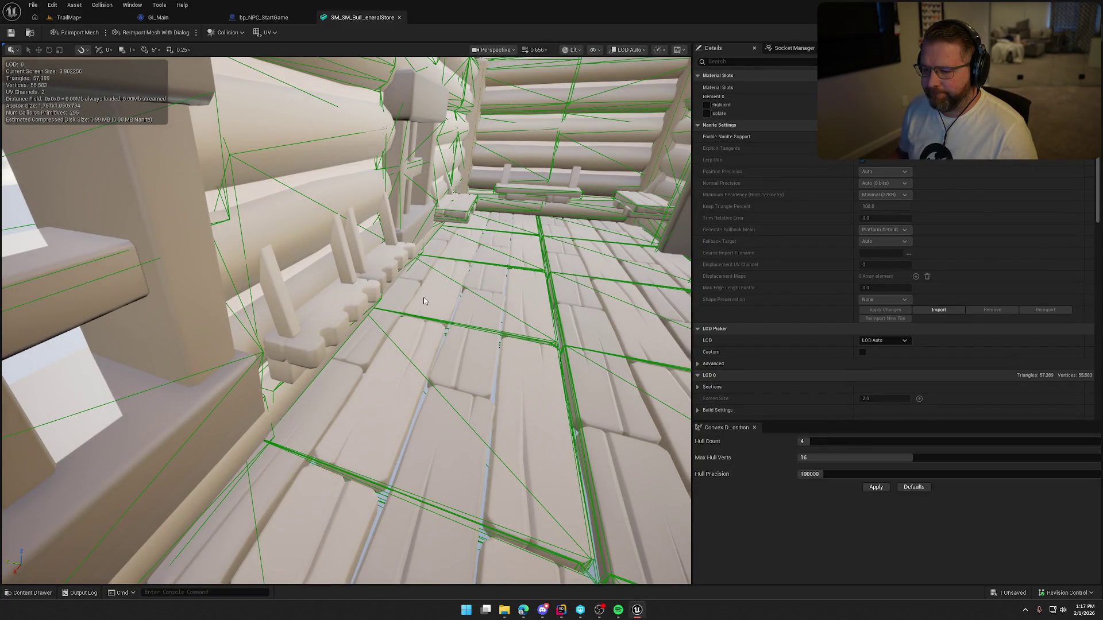
left_click_drag(428, 295, 373, 284)
left_click(247, 17)
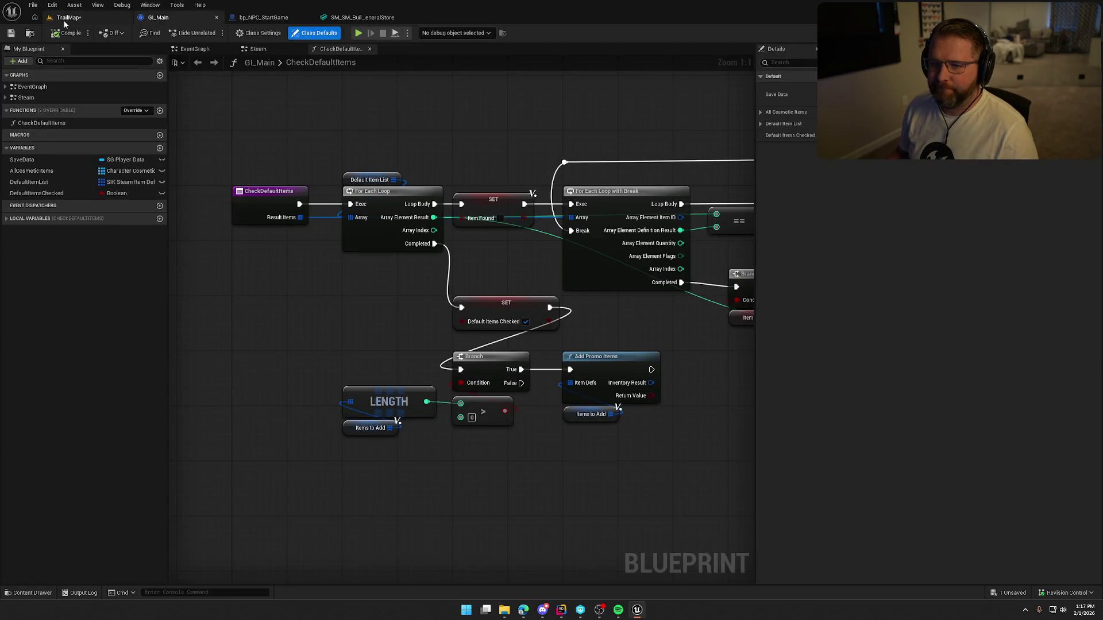
- Back in TrailMap, select the General Store building and enter Modeling Mode
left_click(68, 18)
mouse_move(508, 275)
left_mouse_down()
mouse_move(468, 268)
mouse_move(351, 287)
left_mouse_up()
mouse_move(596, 325)
left_mouse_down()
mouse_move(540, 354)
mouse_move(576, 347)
left_mouse_up()
key("Escape")
left_click(576, 347)
key("shift+5")
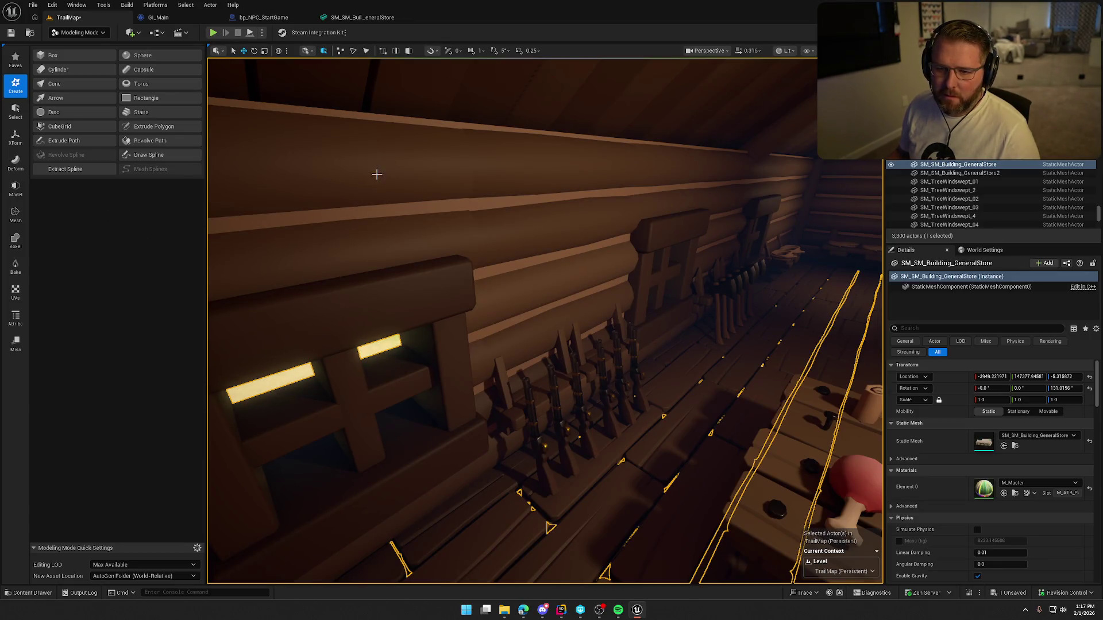
- Browse the Modeling tool categories, then start Tri Select on the store mesh
left_click(17, 214)
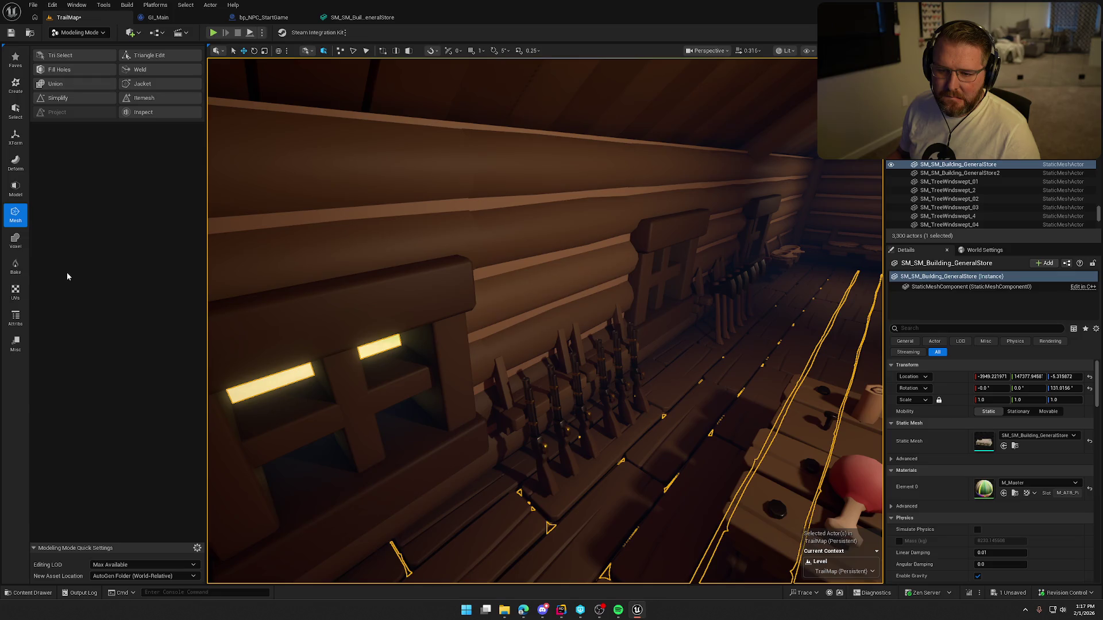
left_click(15, 189)
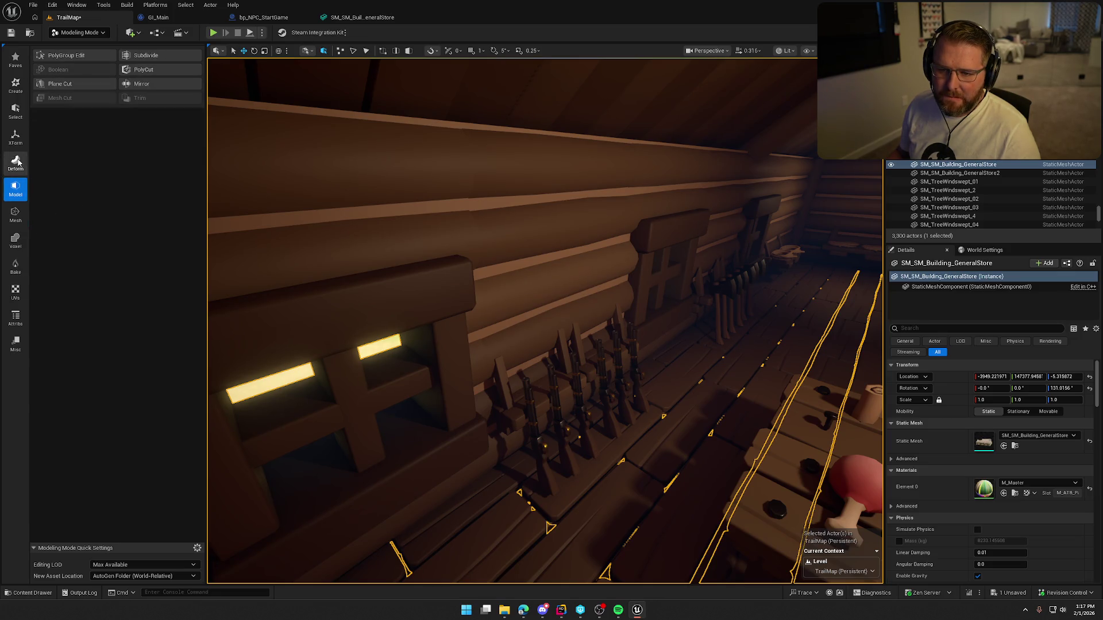
left_click(15, 112)
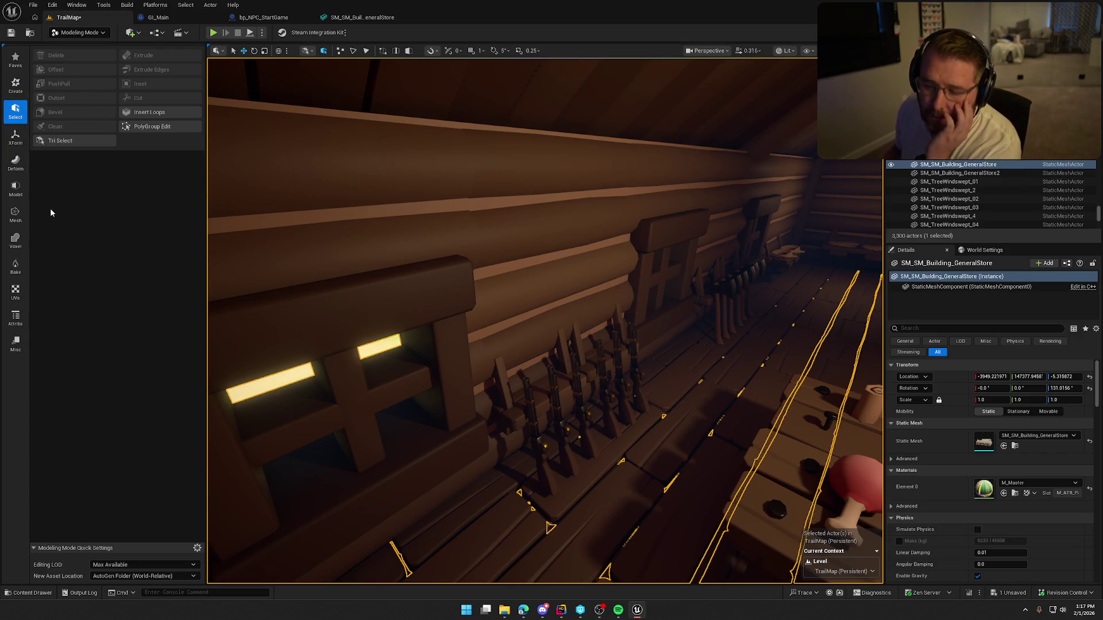
left_click(15, 216)
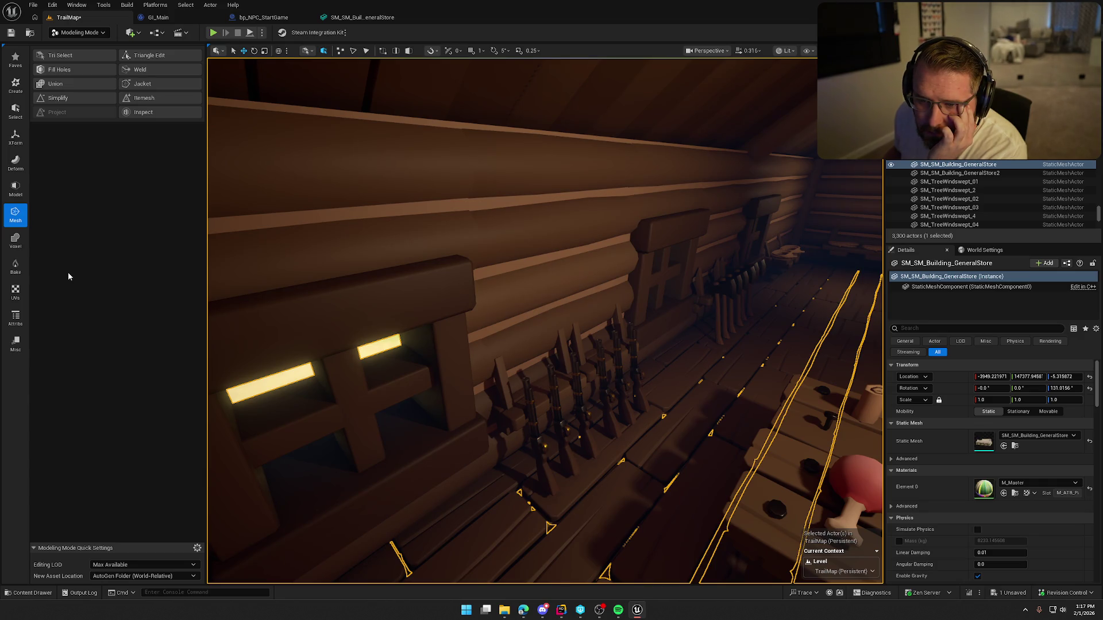
left_click(15, 267)
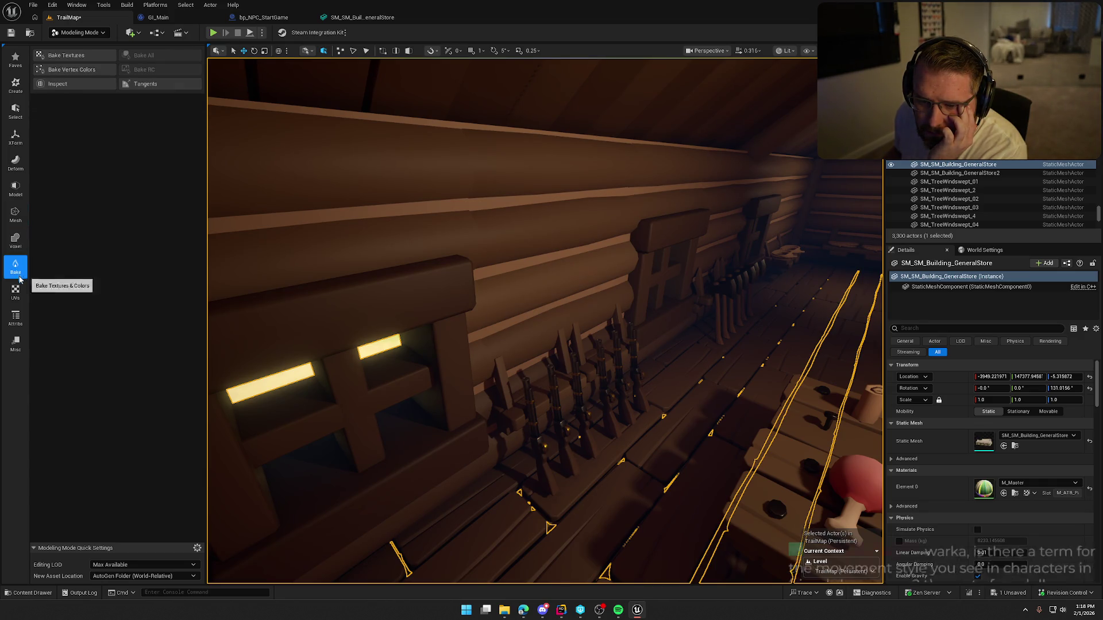
left_click(21, 346)
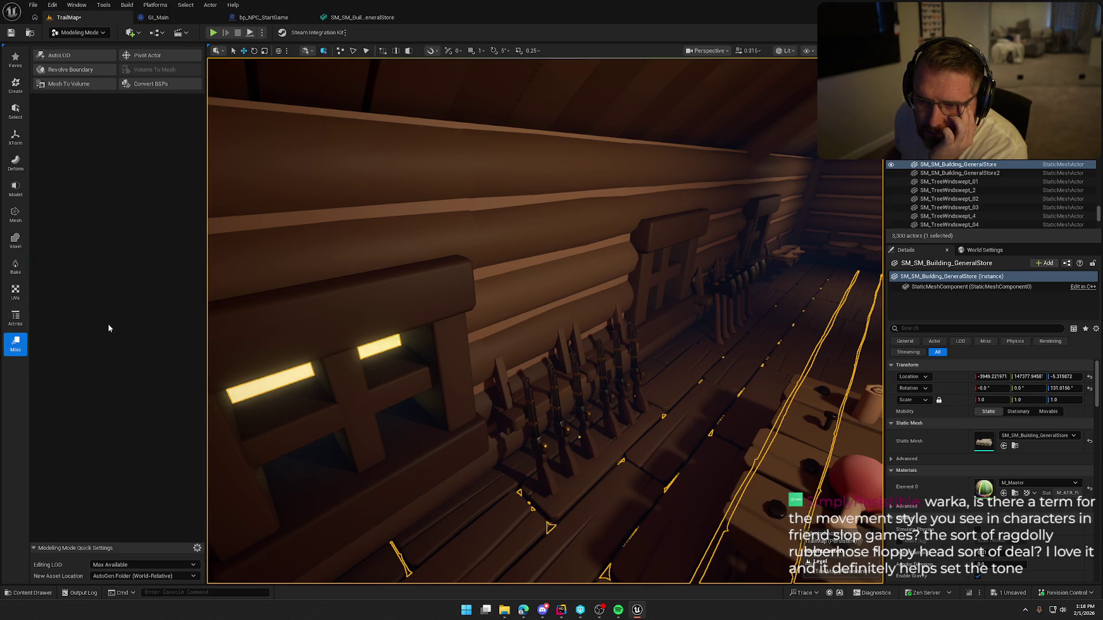
left_click(19, 317)
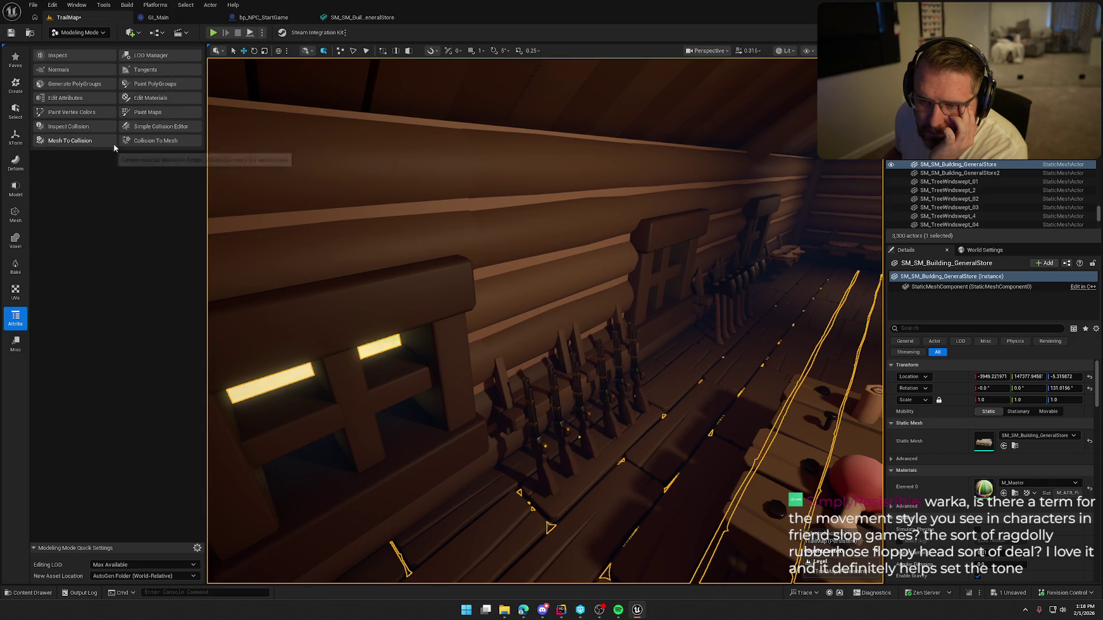
left_click(14, 296)
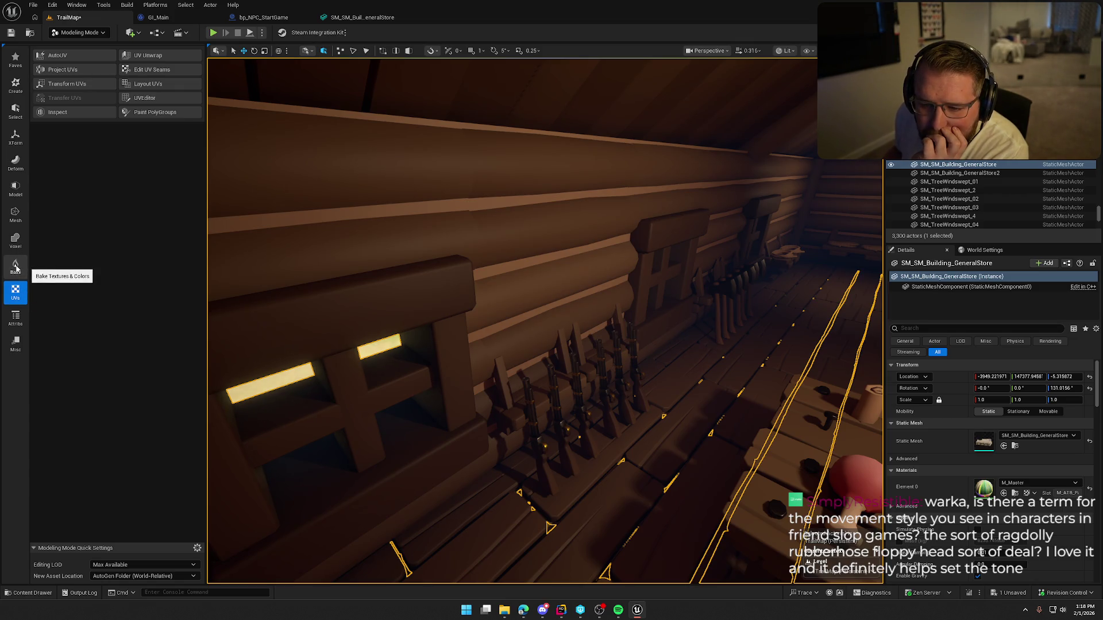
left_click(16, 213)
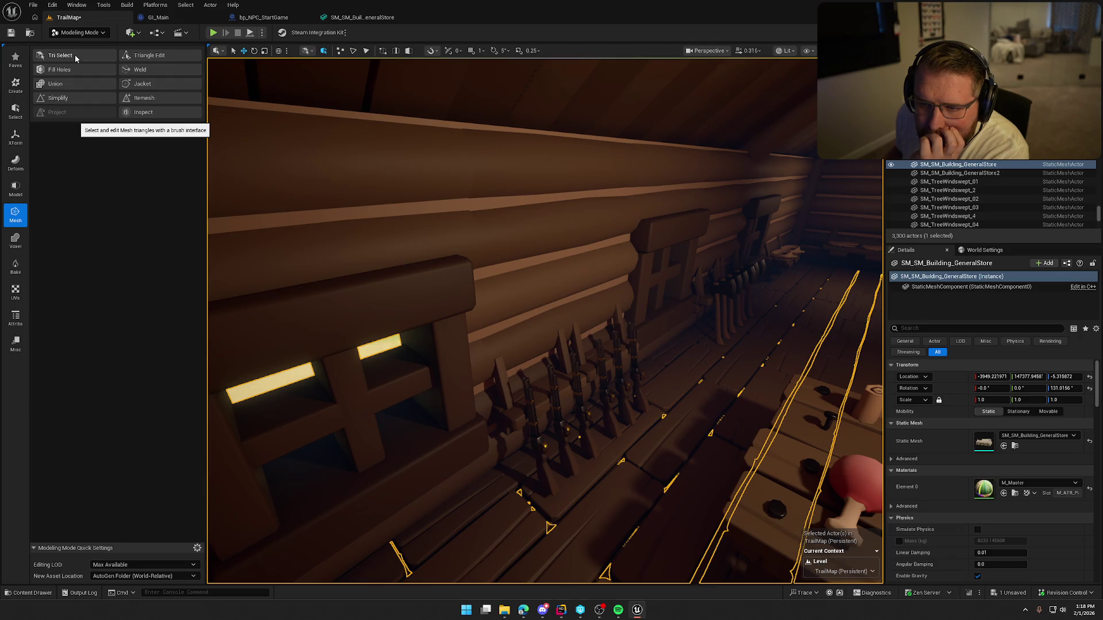
left_click(75, 55)
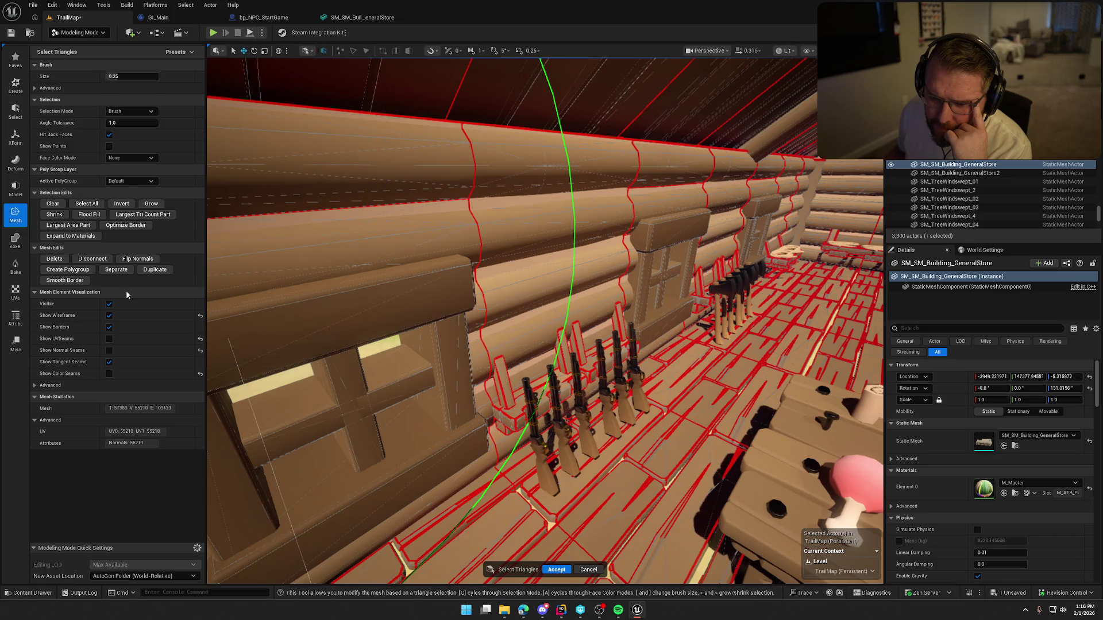
- Switch the editor mode from Modeling back to Selection
left_click(80, 33)
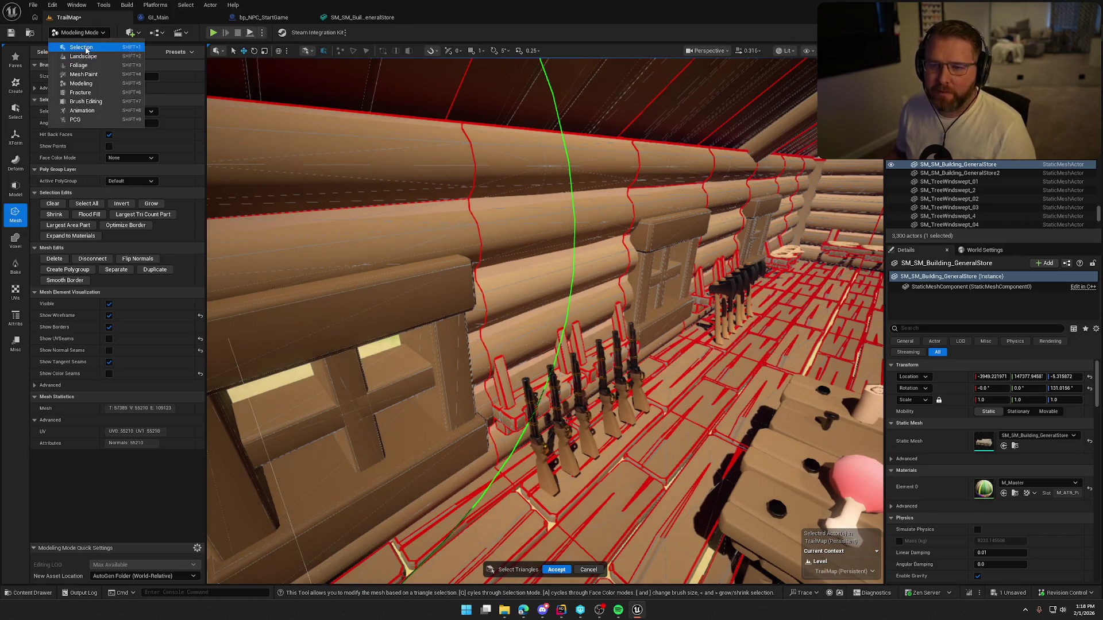
left_click(87, 51)
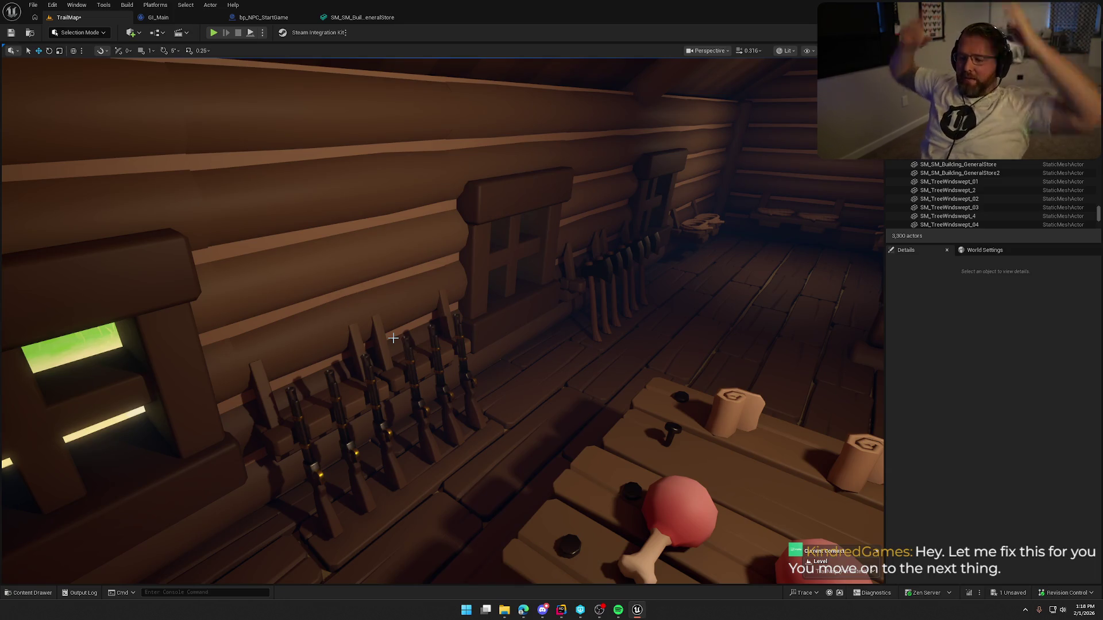
- Fly along the store's rifle rack and save the TrailMap level
mouse_move(421, 333)
left_mouse_down()
mouse_move(391, 293)
mouse_move(433, 372)
mouse_move(299, 351)
left_mouse_up()
left_click(433, 372)
key("Escape")
mouse_move(482, 354)
left_mouse_down()
mouse_move(471, 367)
mouse_move(480, 352)
left_mouse_up()
left_click_drag(405, 321, 406, 322)
key("ctrl+s")
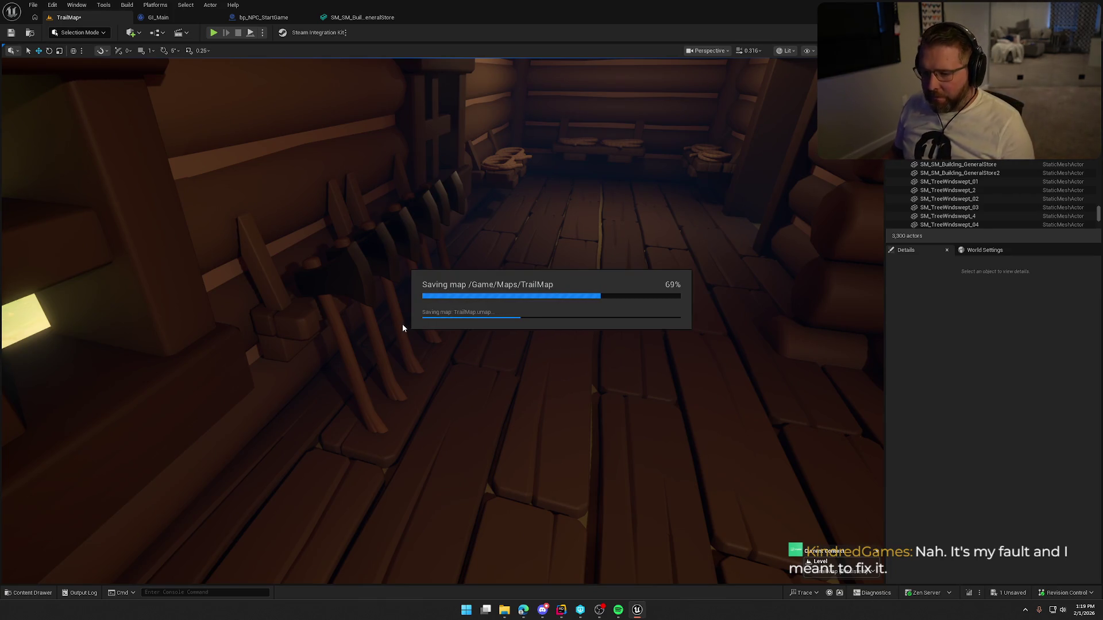
- Inspect an item spawner on the table, then fly out toward the gate
left_click_drag(423, 319, 423, 320)
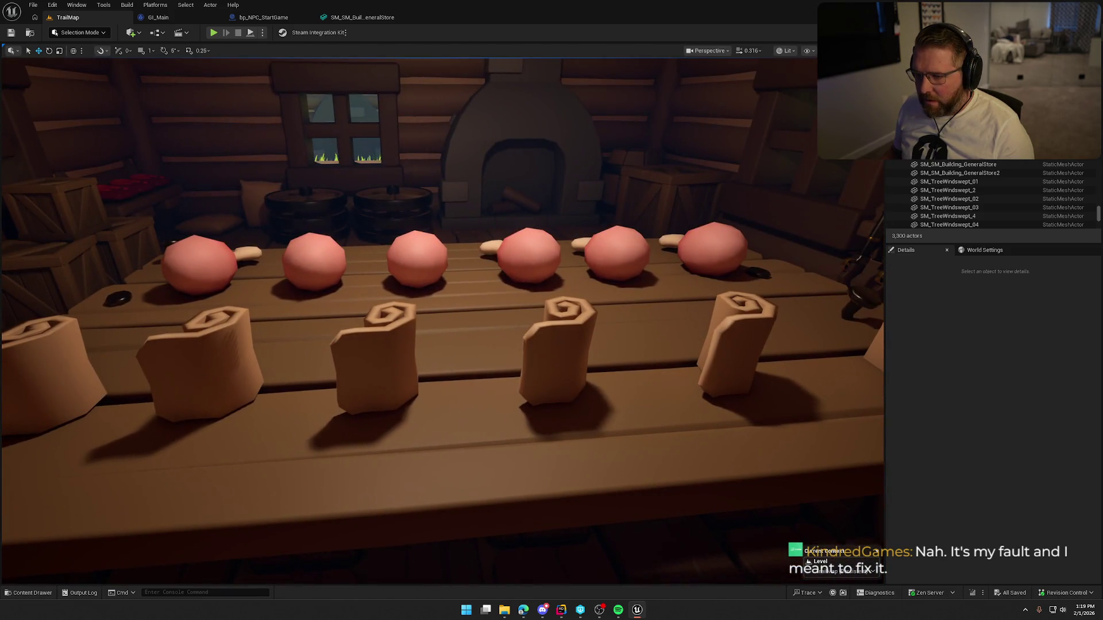
key("ctrl+space")
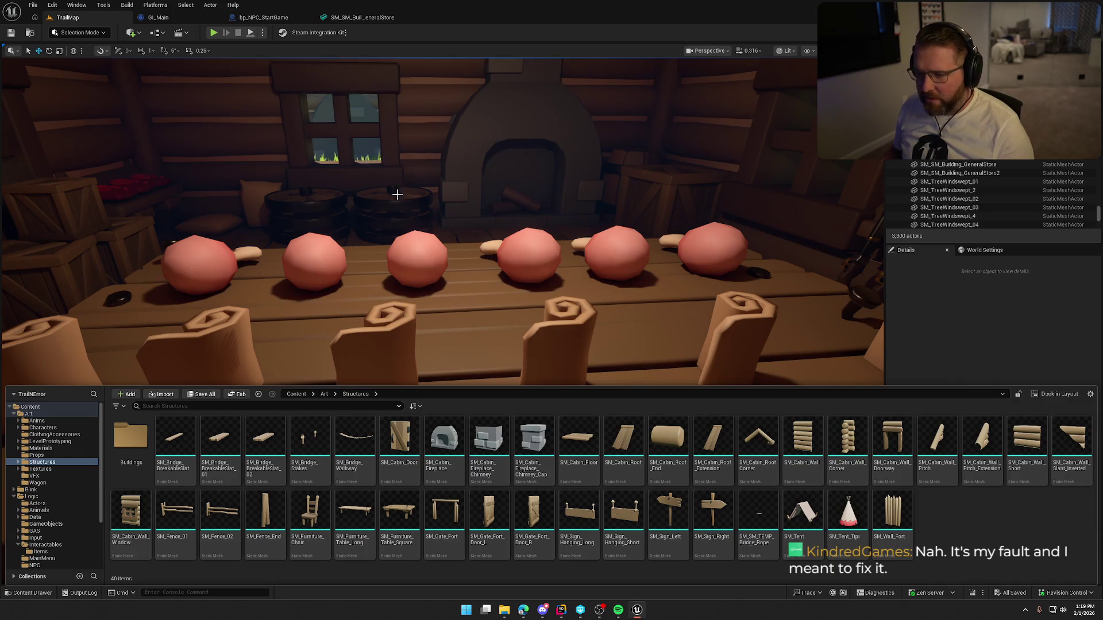
left_click(397, 195)
left_click_drag(691, 290, 691, 290)
key("Escape")
left_click_drag(625, 325, 625, 325)
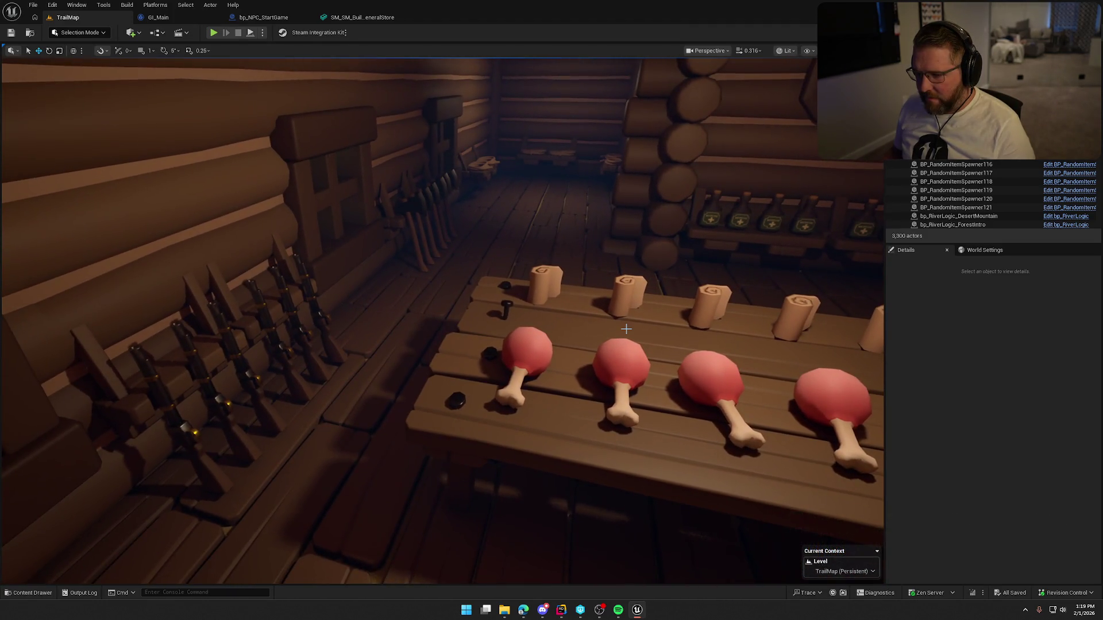
left_click_drag(331, 372, 331, 372)
left_click_drag(545, 356, 549, 365)
left_click_drag(370, 117, 370, 117)
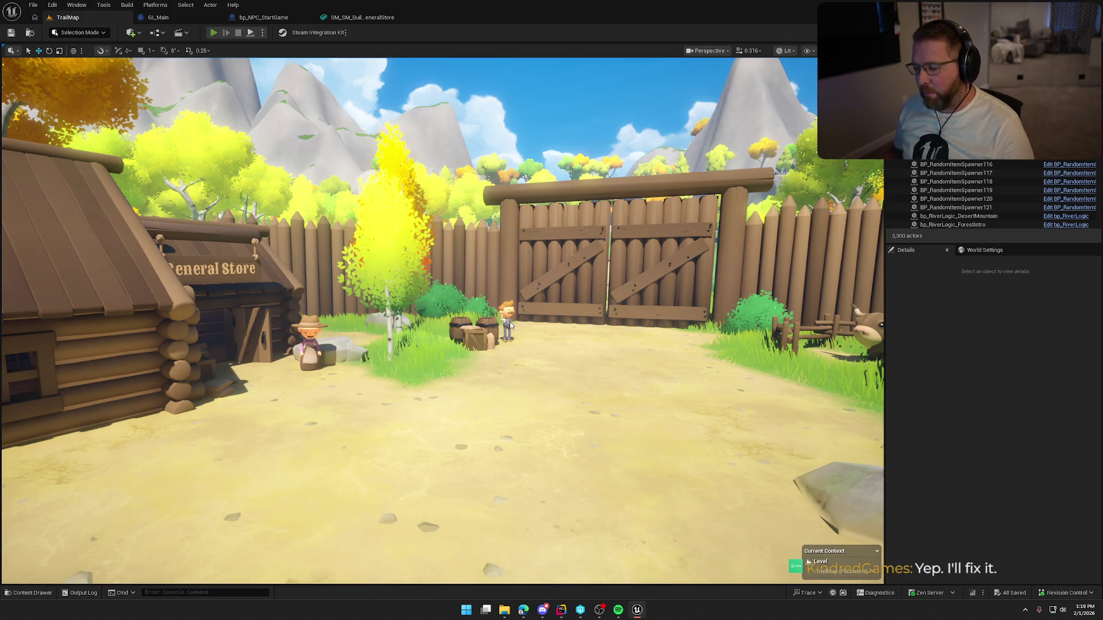
- Start Play in Editor with Alt+P and run the character to the shopkeeper
key("alt+p")
key("w")
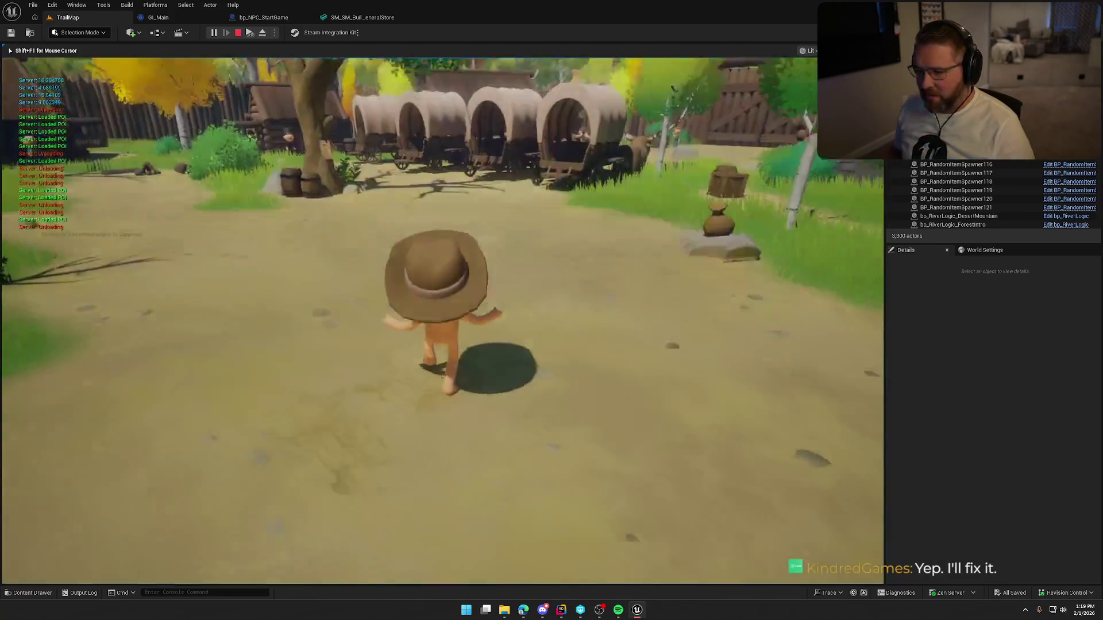
key("w")
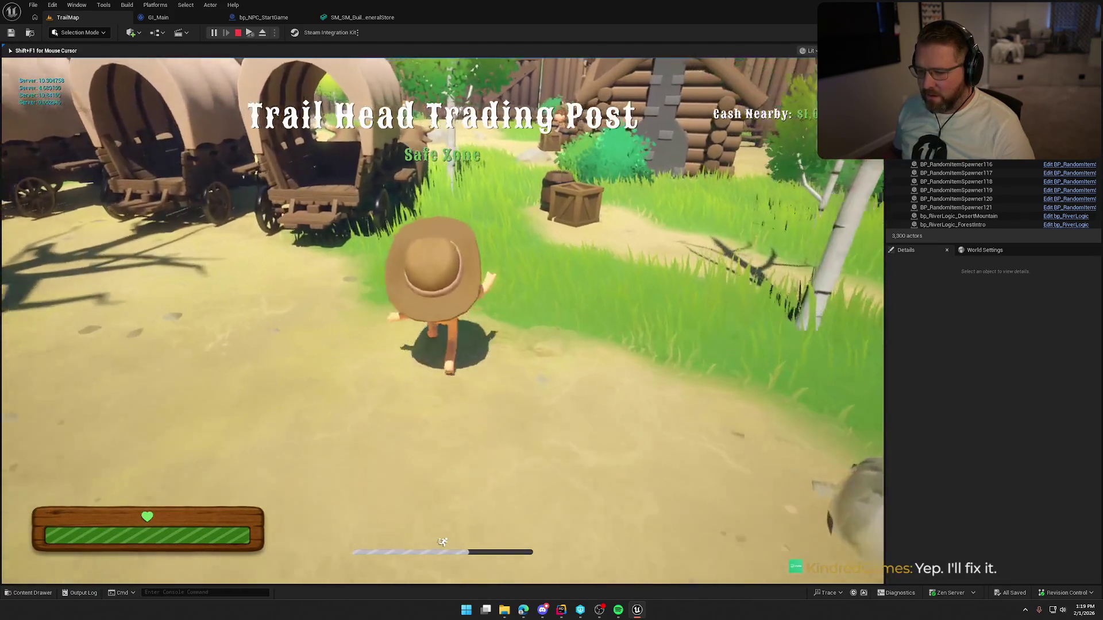
key("w")
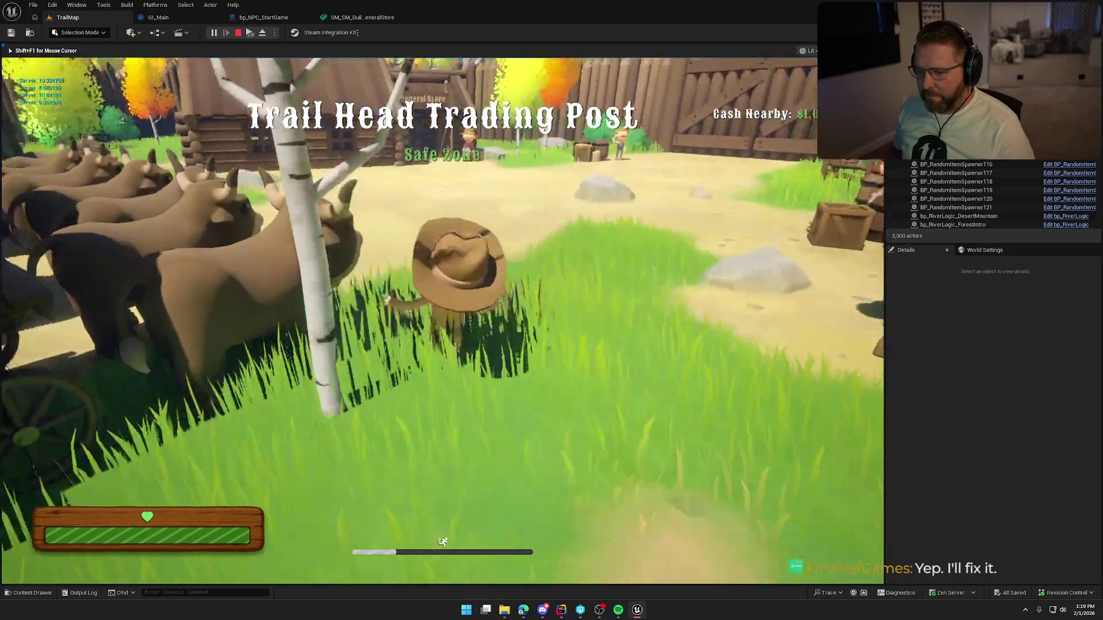
key("w")
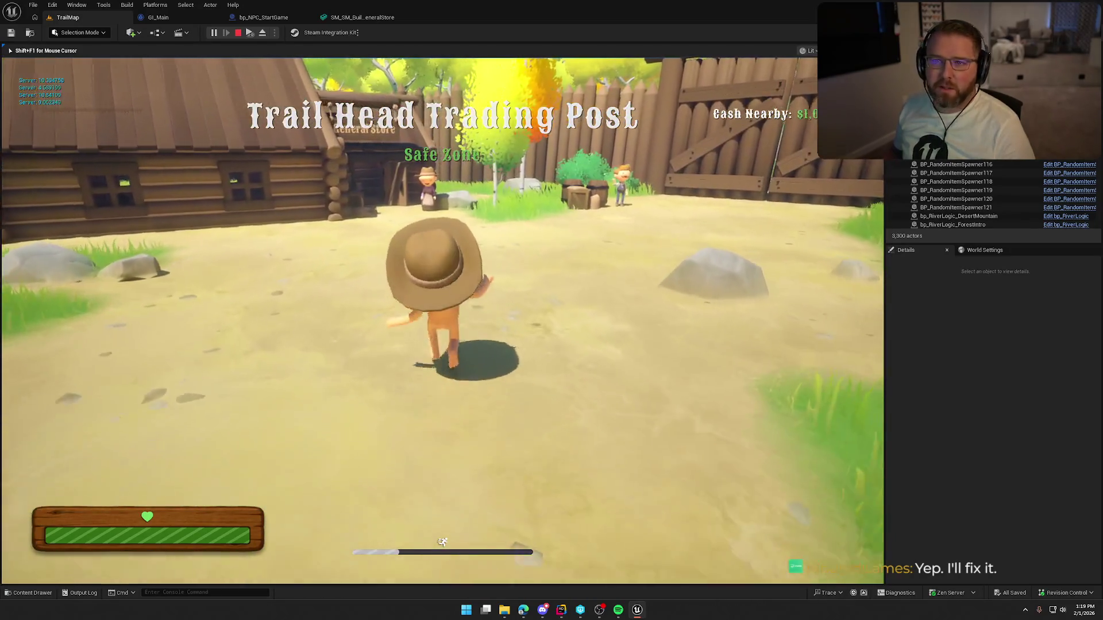
key("w")
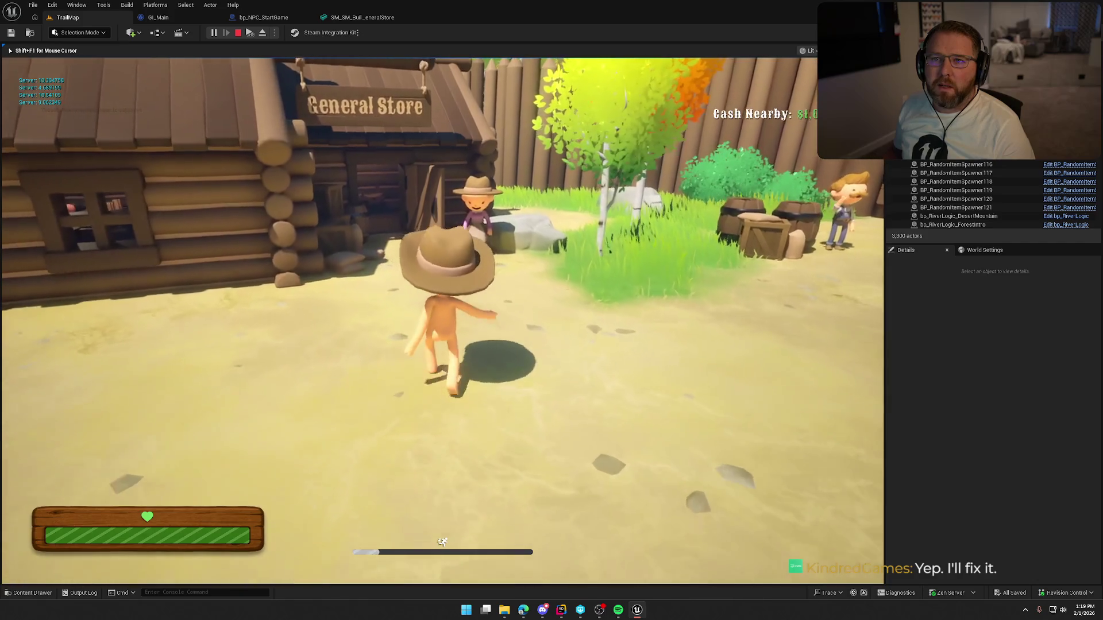
key("w")
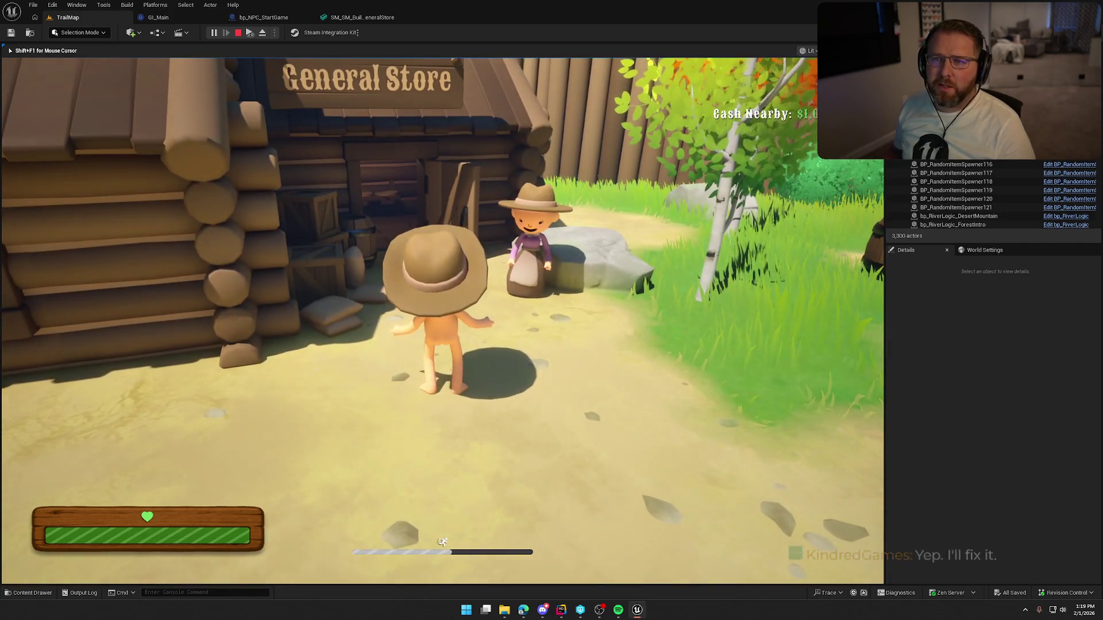
key("w")
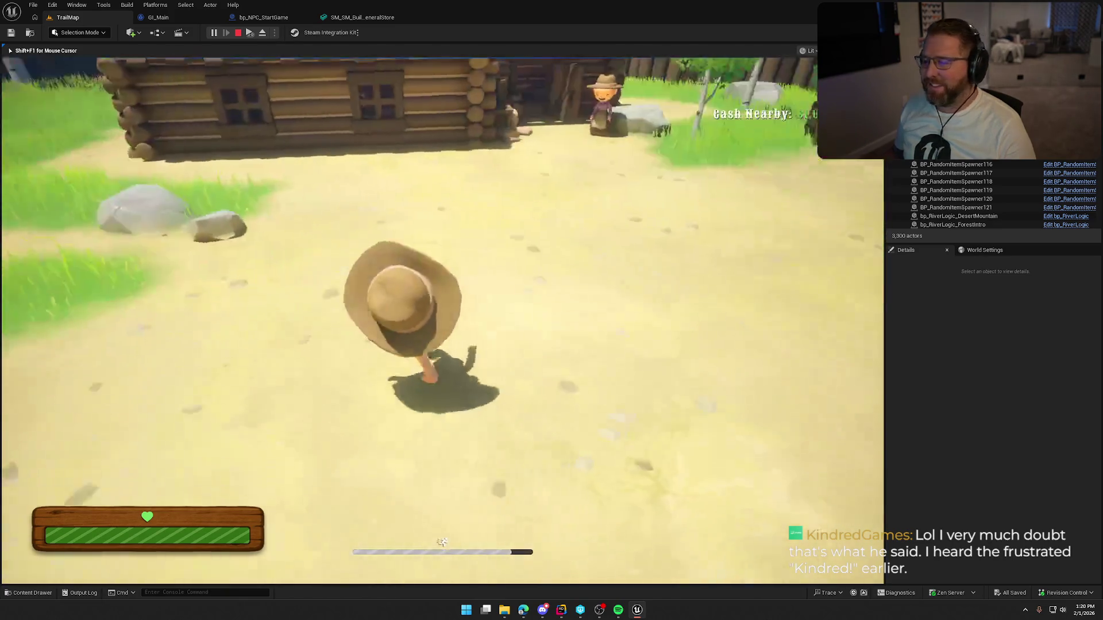
- Walk into the General Store to the counter, then run out toward the ox wagons
key("w")
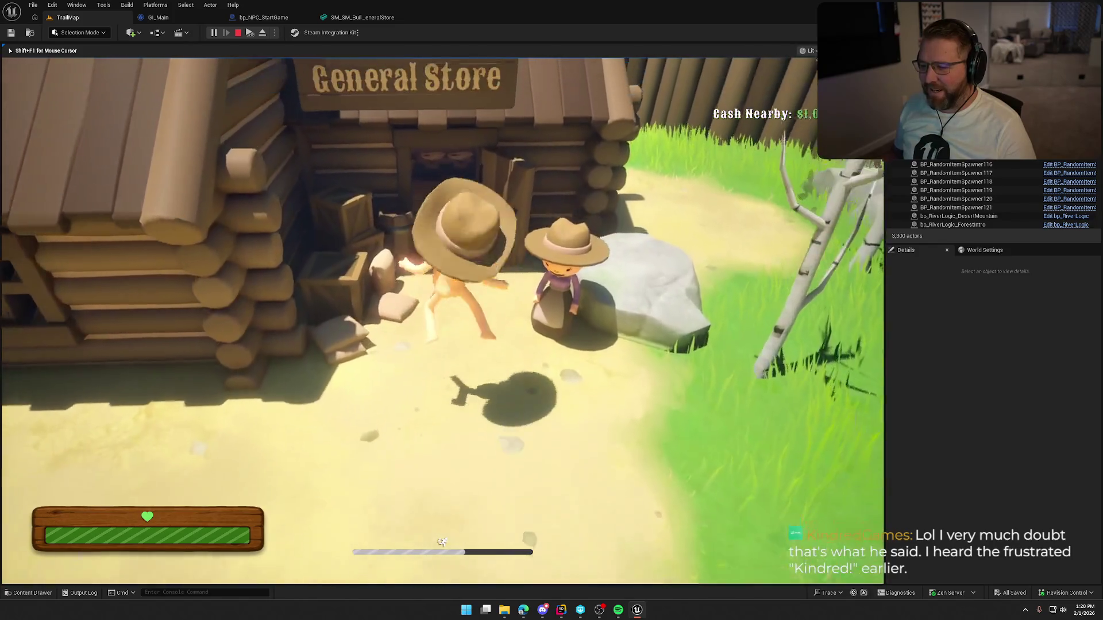
key("w")
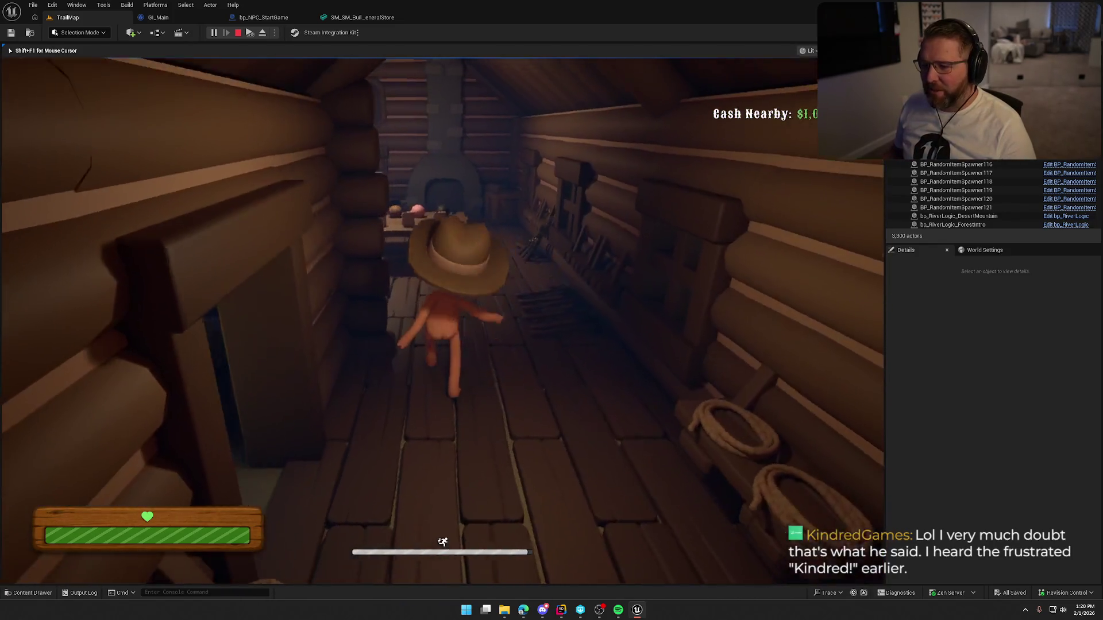
key("w")
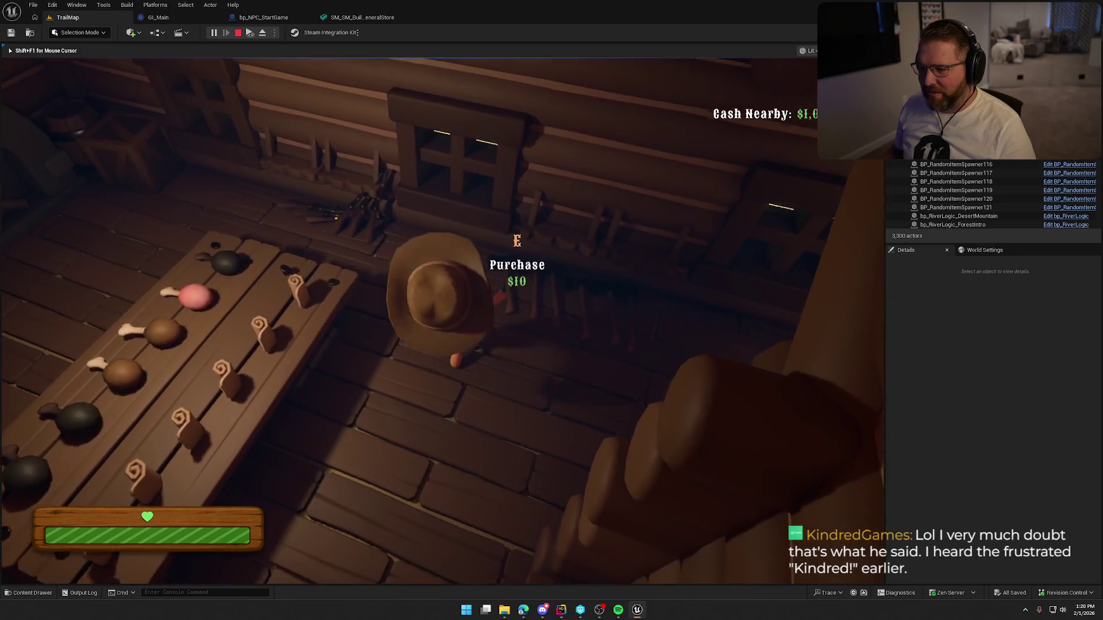
key("w")
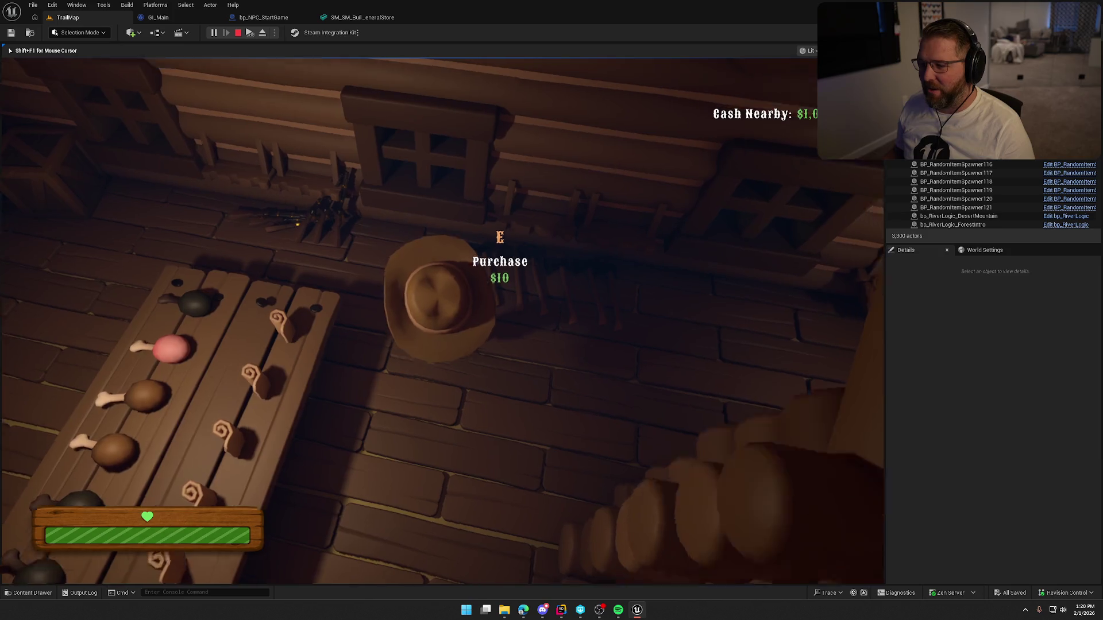
key("w")
key("shift")
key("w")
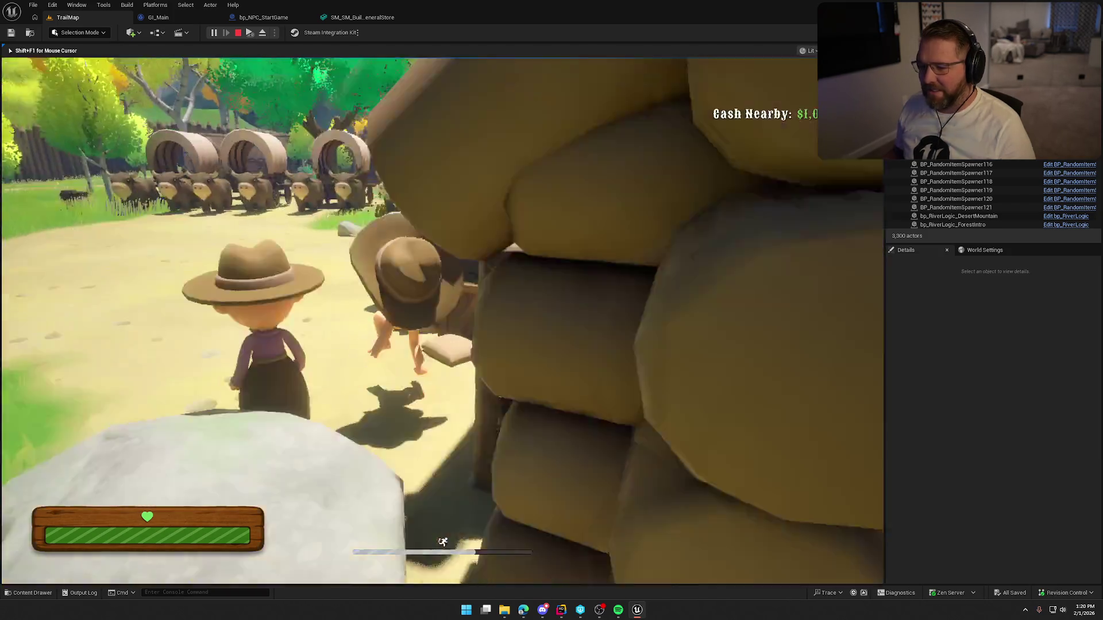
key("w")
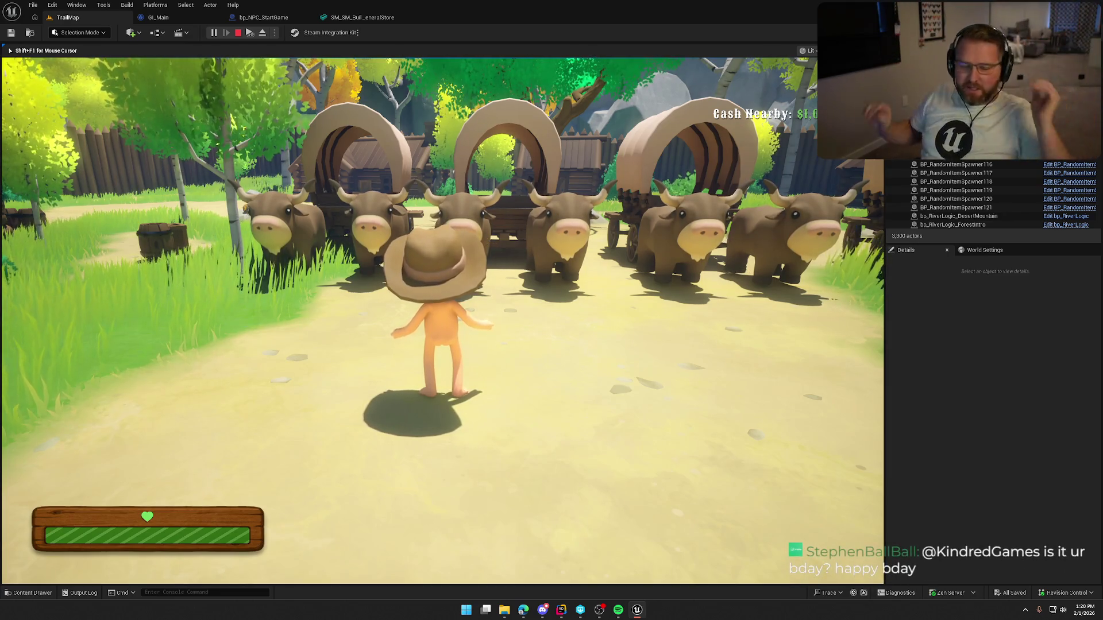
key("s")
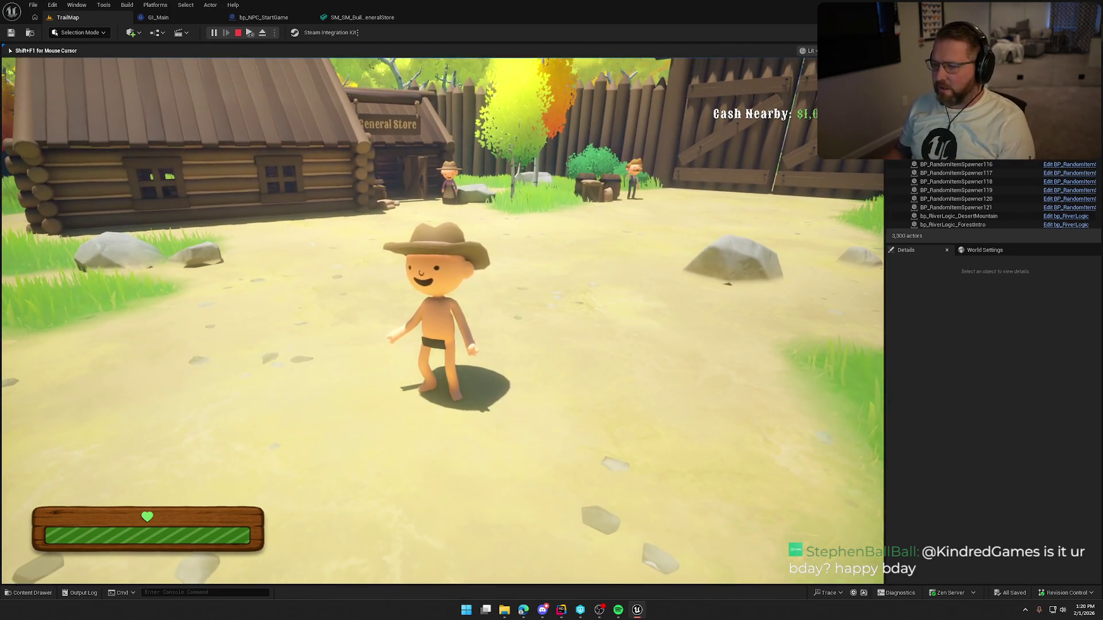
- Run out through the fence gate and back into town toward the oxen
key("w")
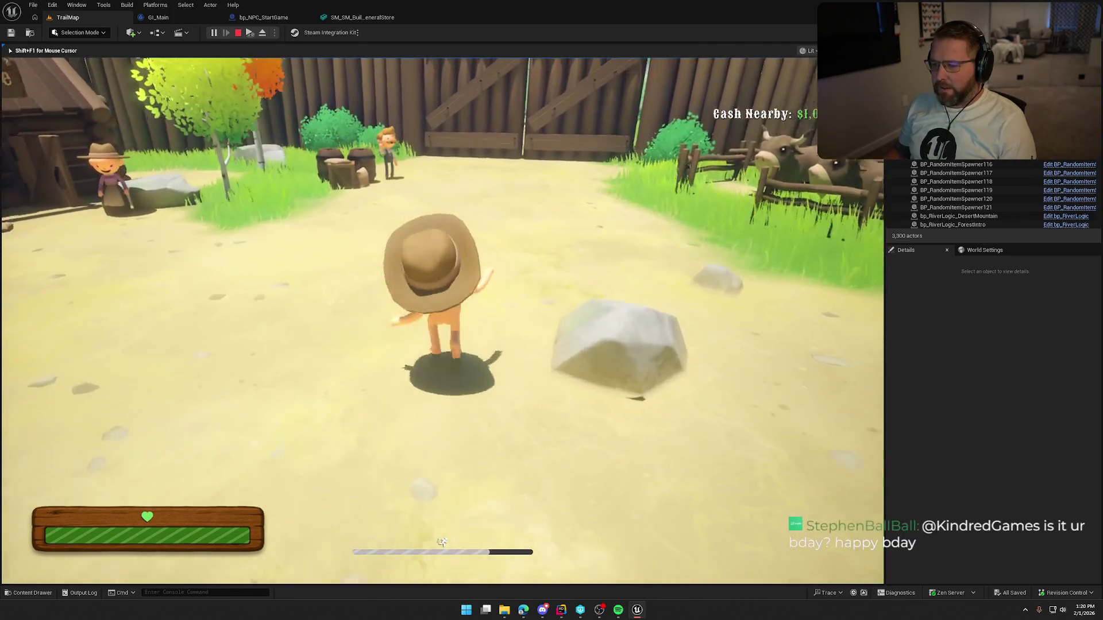
key("w")
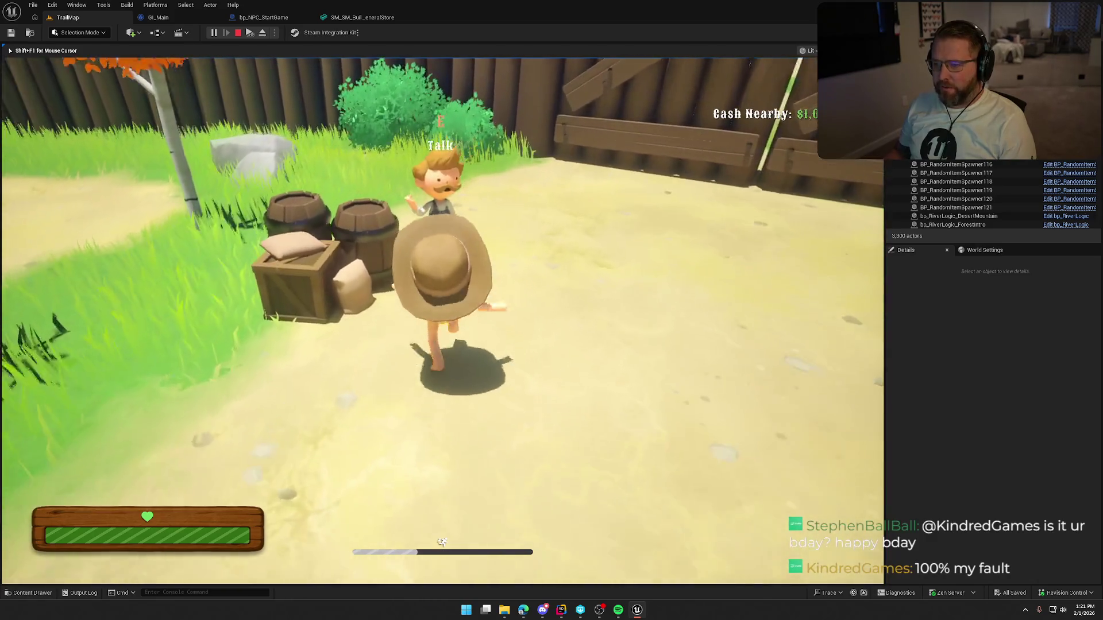
key("w")
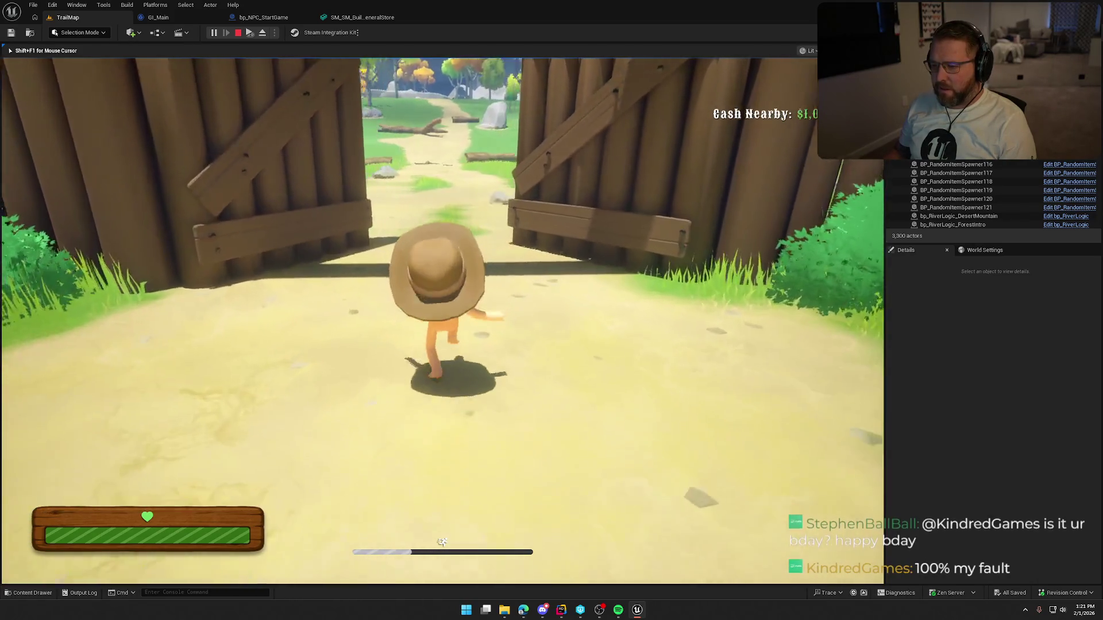
key("w")
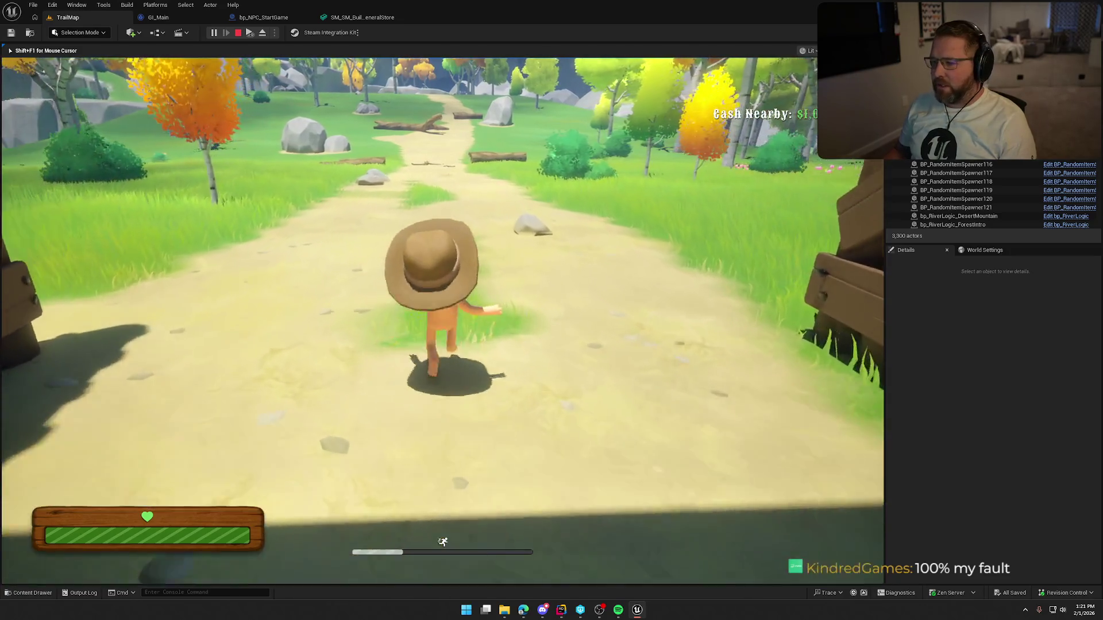
key("w")
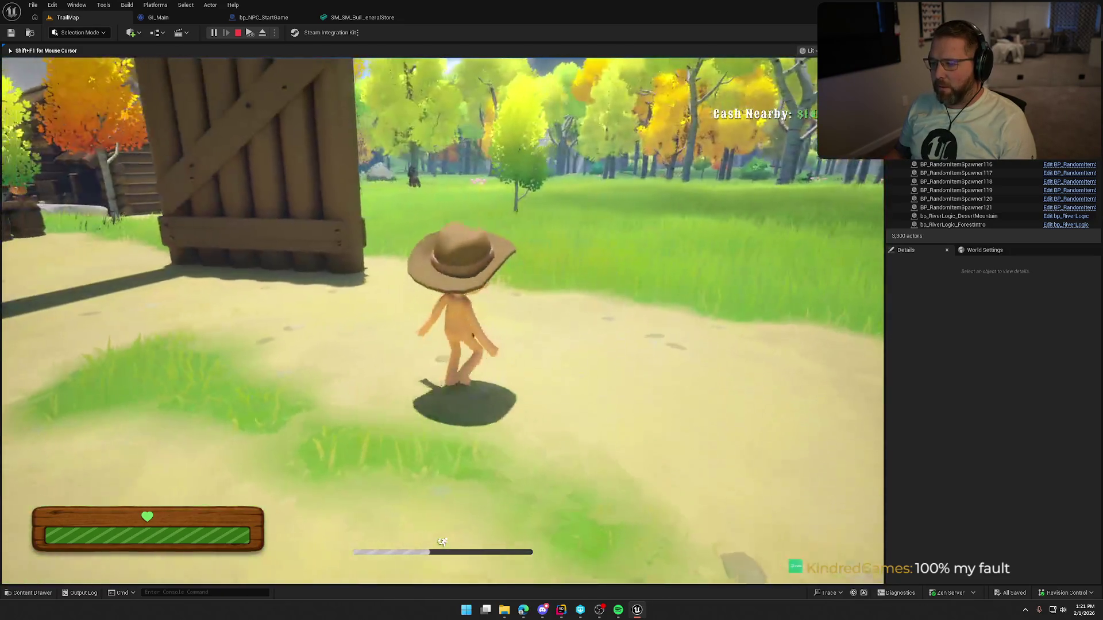
key("w")
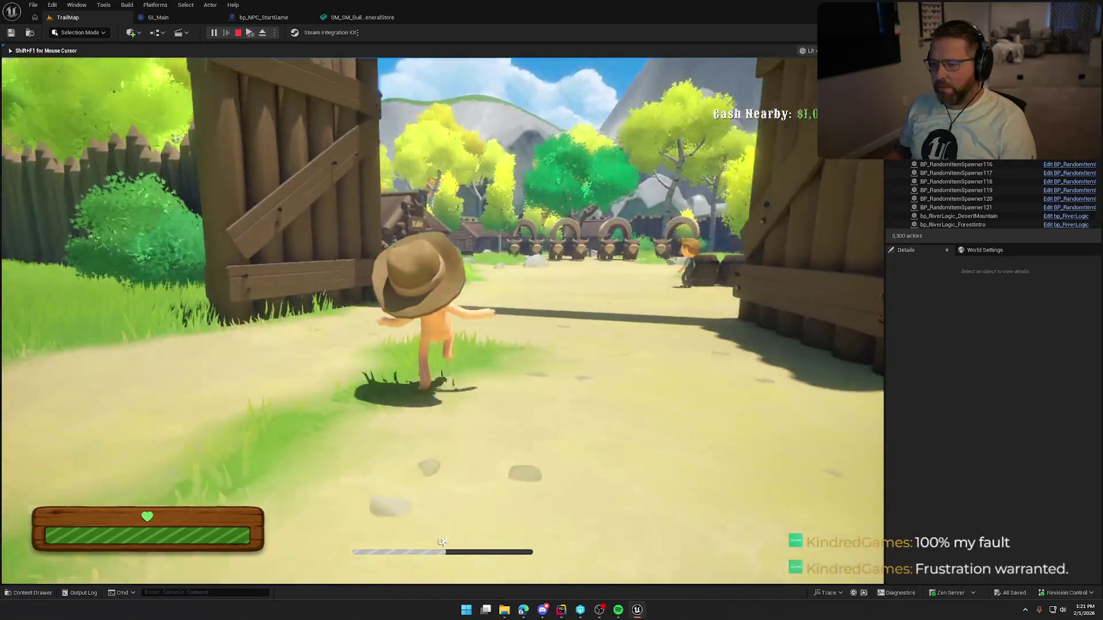
key("w")
key("w")
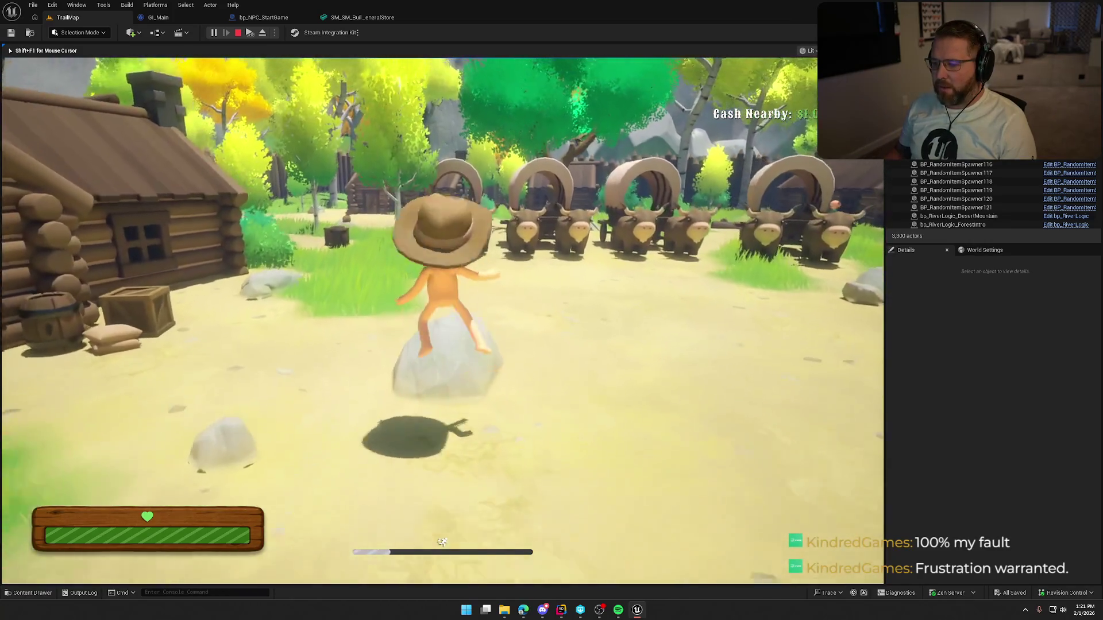
key("w")
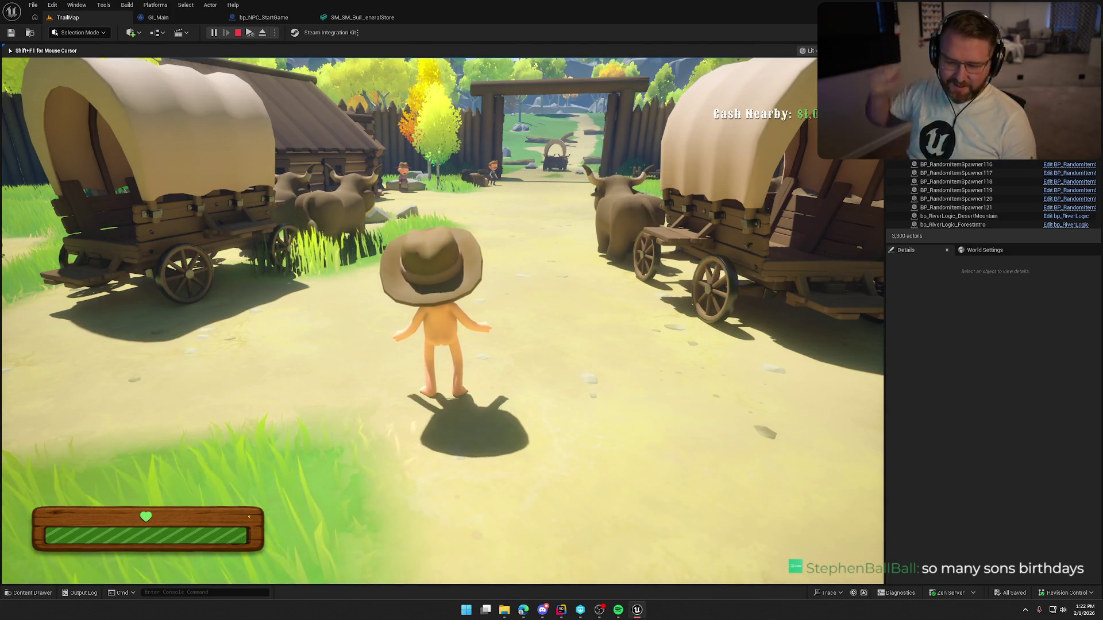
- End the playtest, returning to TrailMap editing near the wagons
key("Escape")
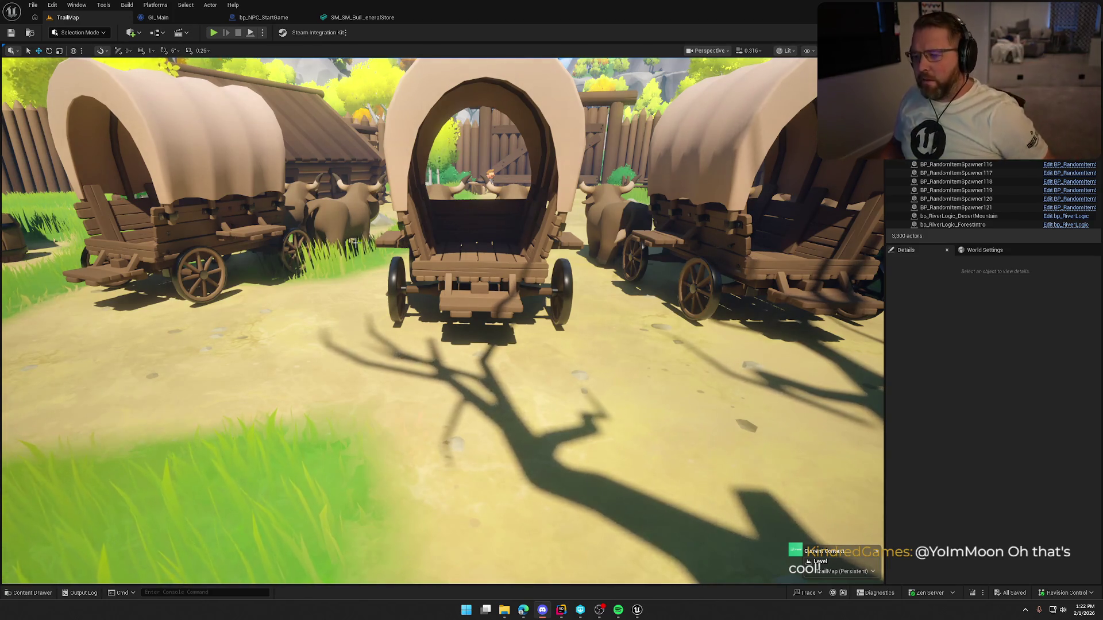
- Fly the camera around the log cabins, crates and wagons, then open the Content Drawer
key("q")
key("w")
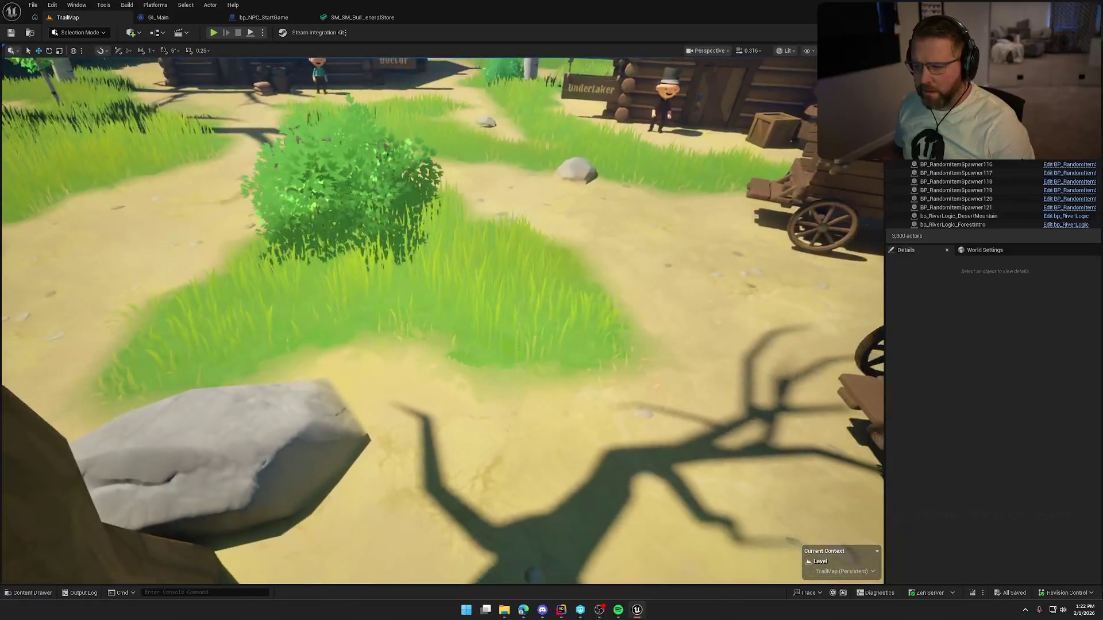
key("w")
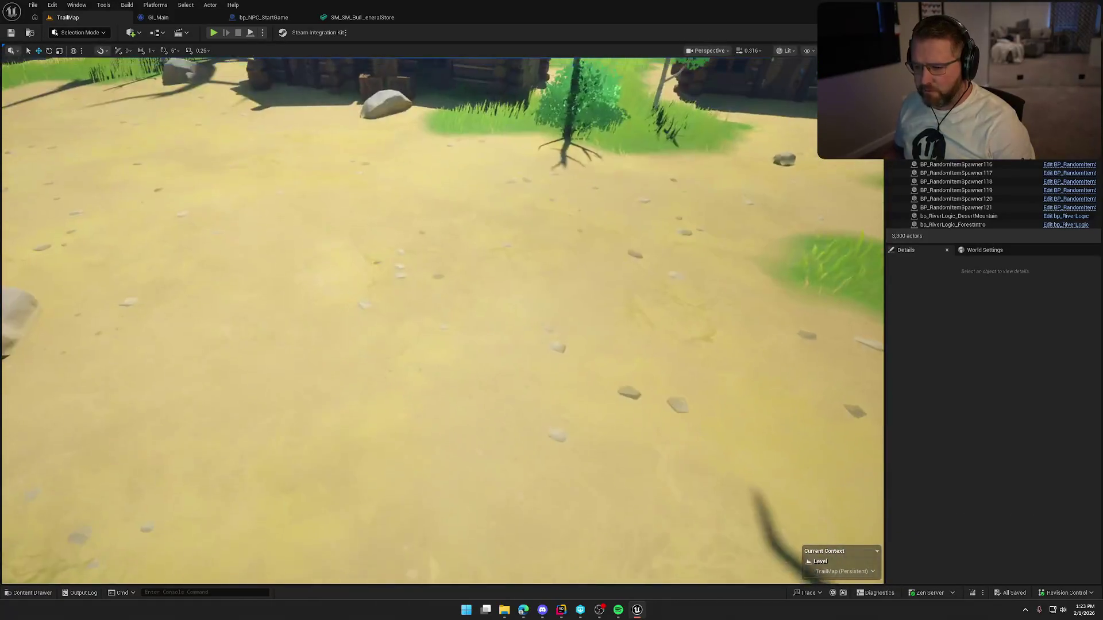
key("w")
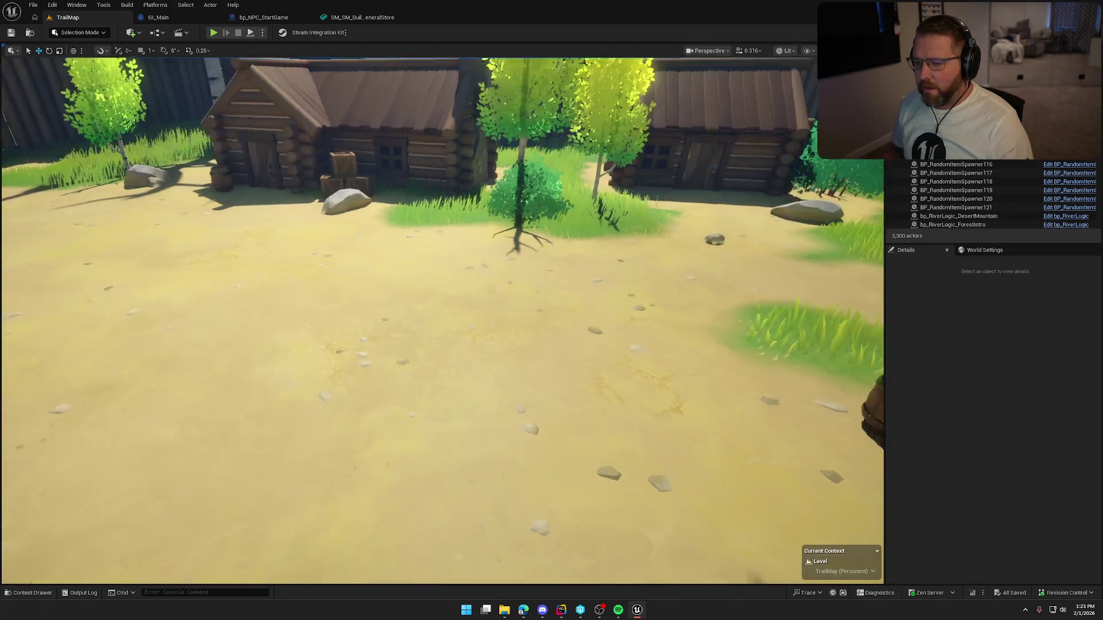
key("s")
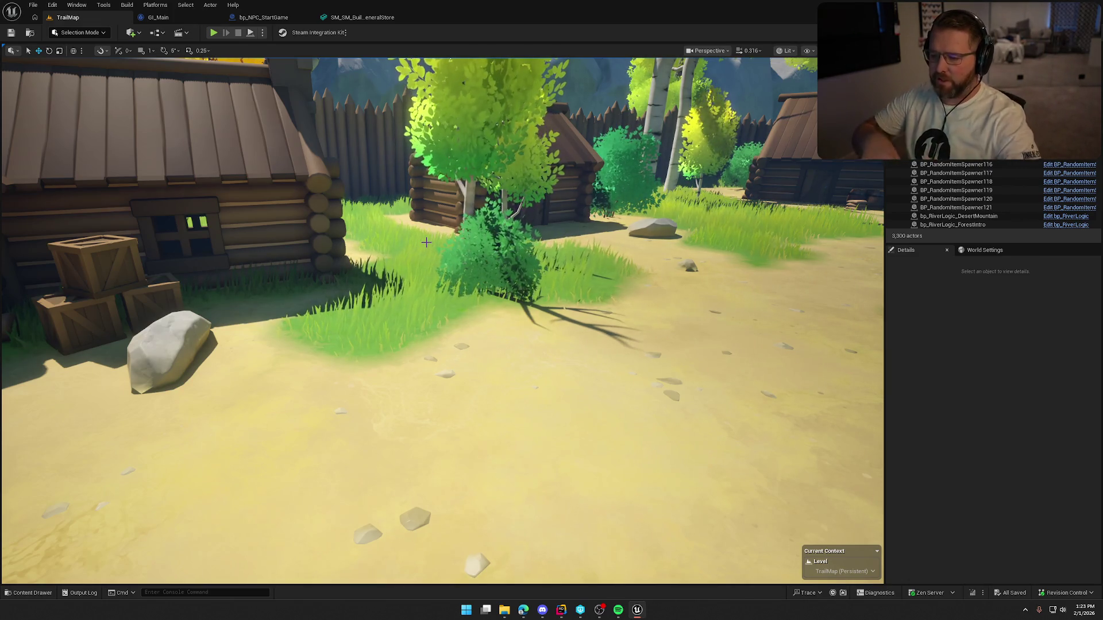
key("w")
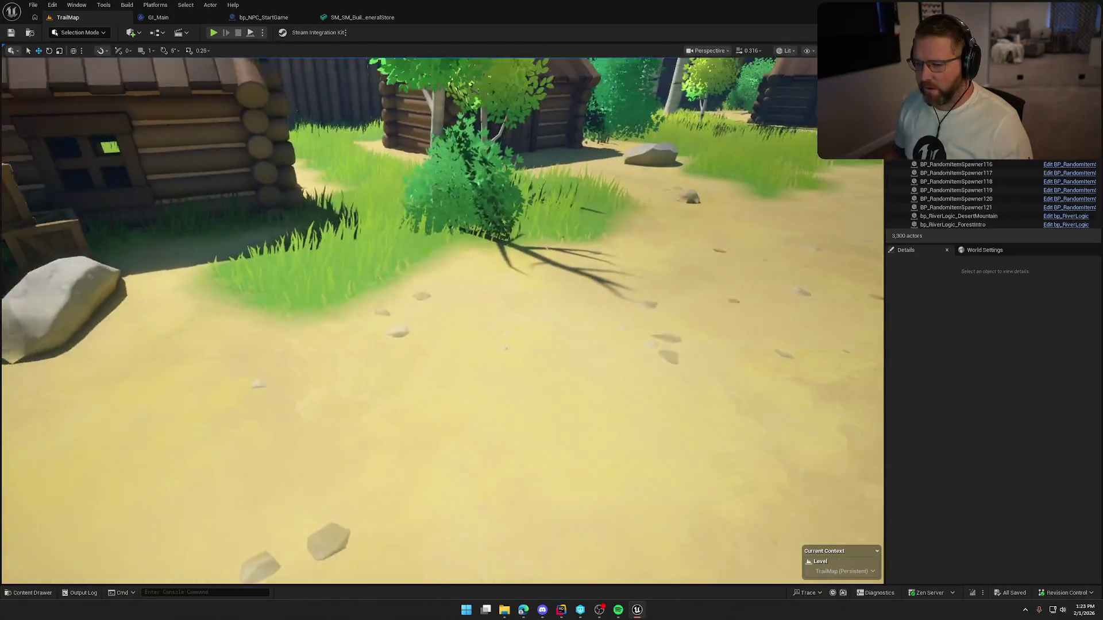
key("s")
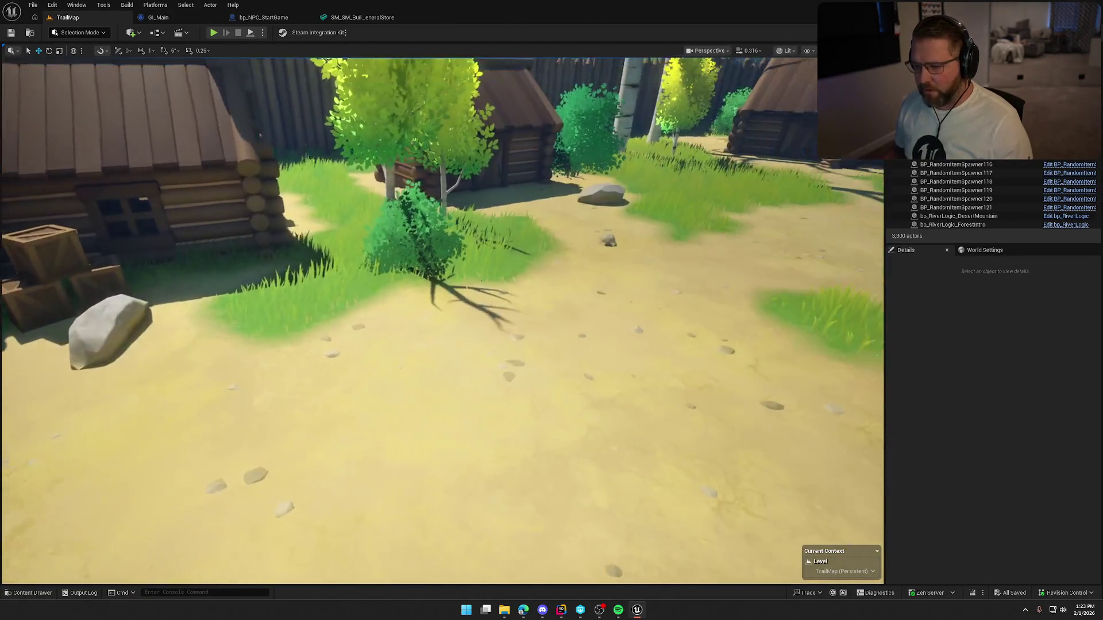
key("s")
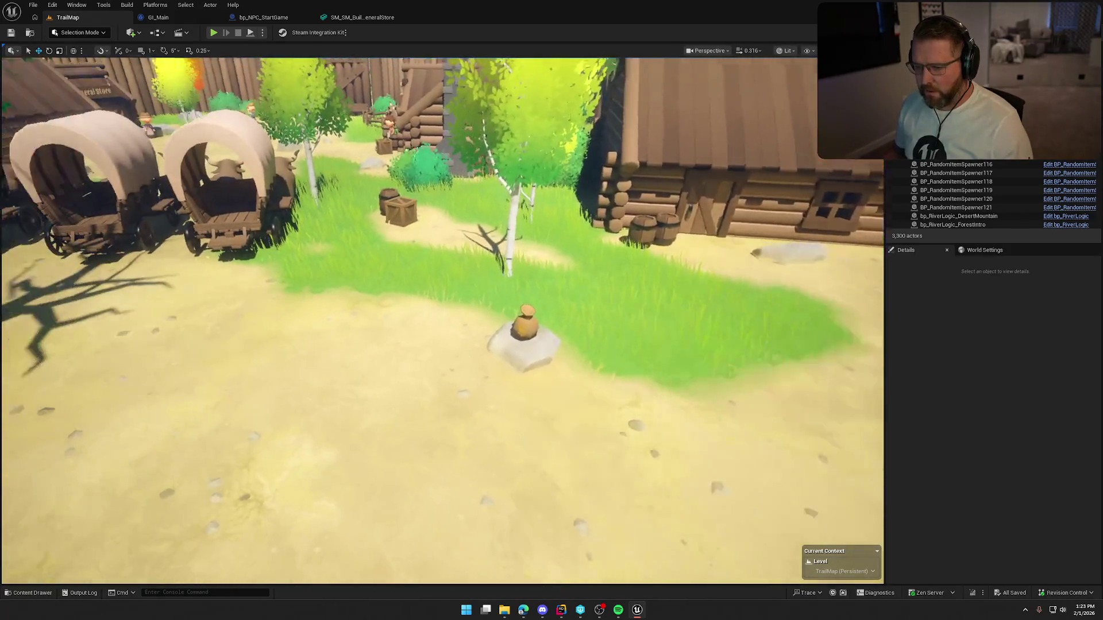
key("a")
key("ctrl+space")
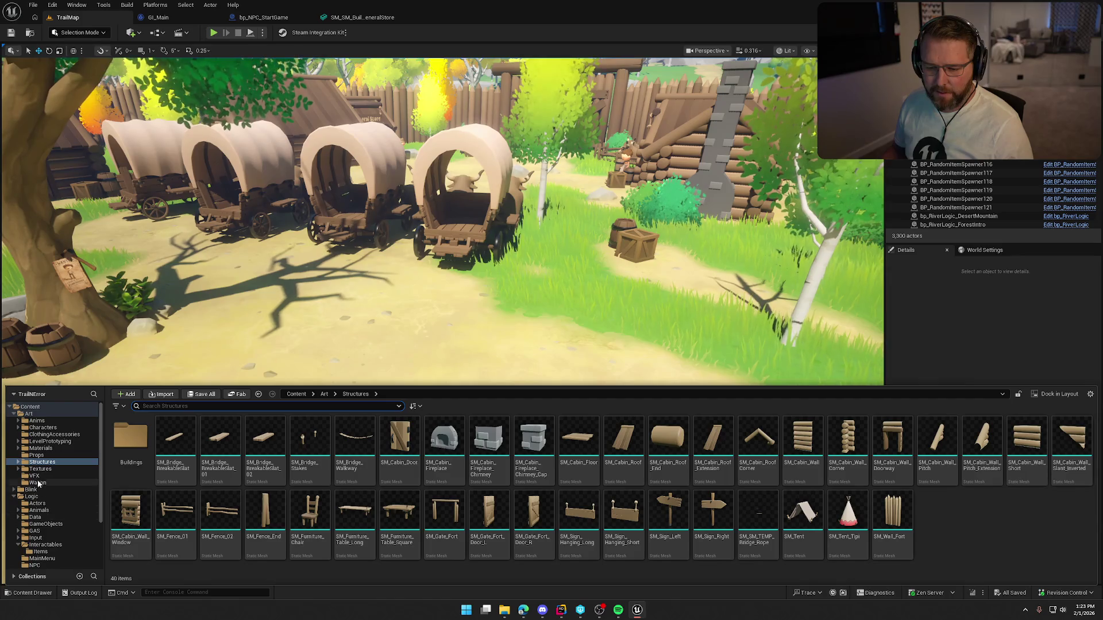
- Open the GameWorld level from the Maps folder and start playtesting it
scroll(46, 505, "down", 3)
left_click(32, 514)
double_click(177, 480)
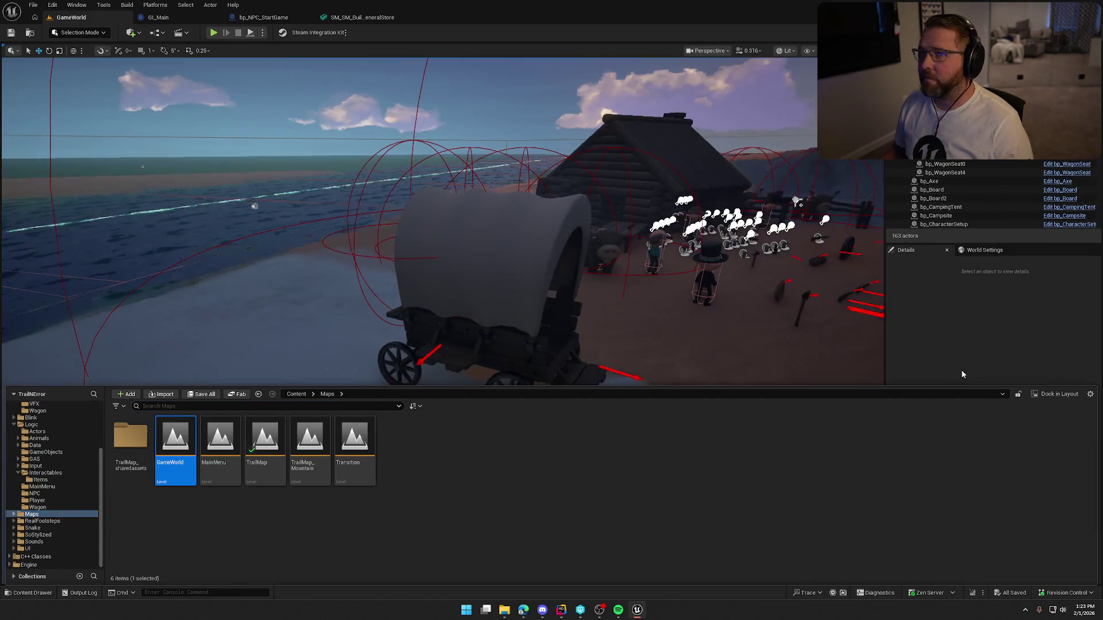
left_click(962, 374)
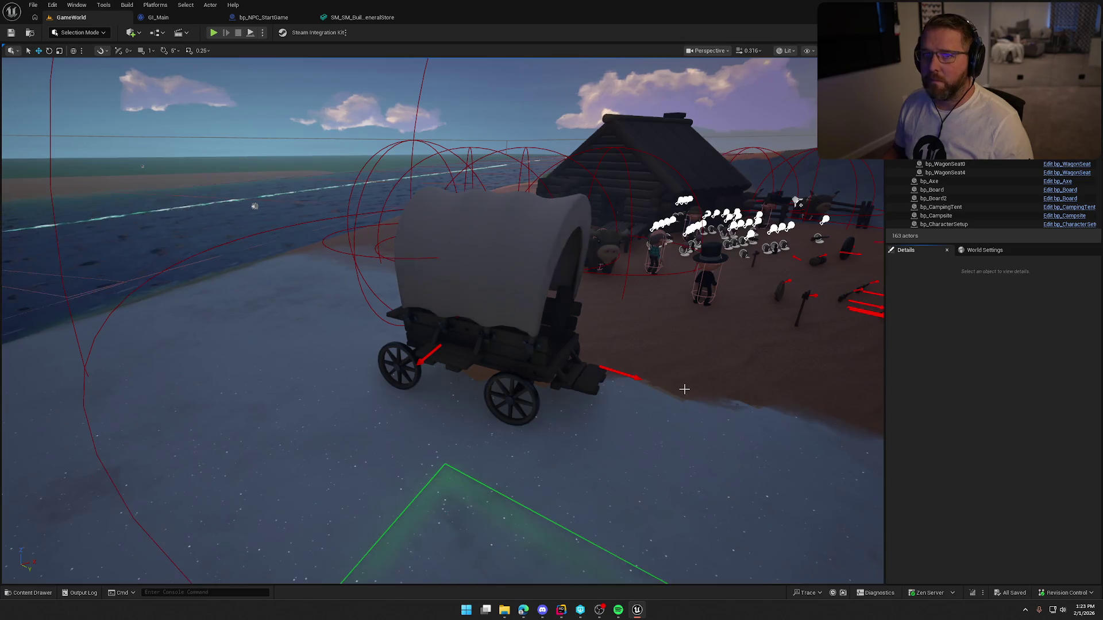
left_click(217, 36)
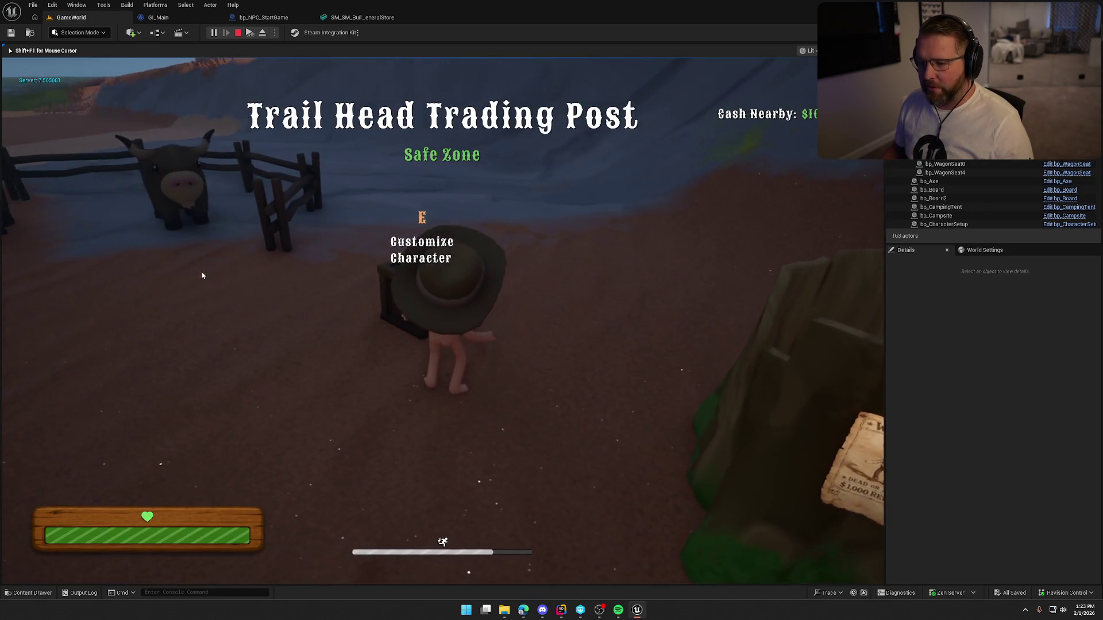
- Customize and save the character at the trunk, then reopen customization
key("e")
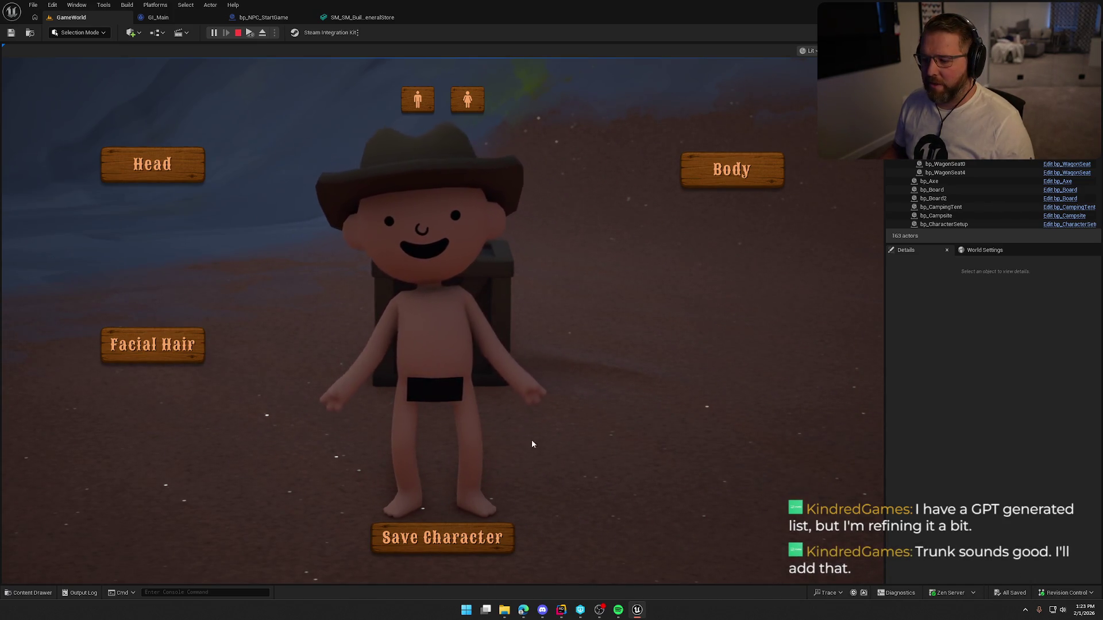
left_click(443, 537)
key("a")
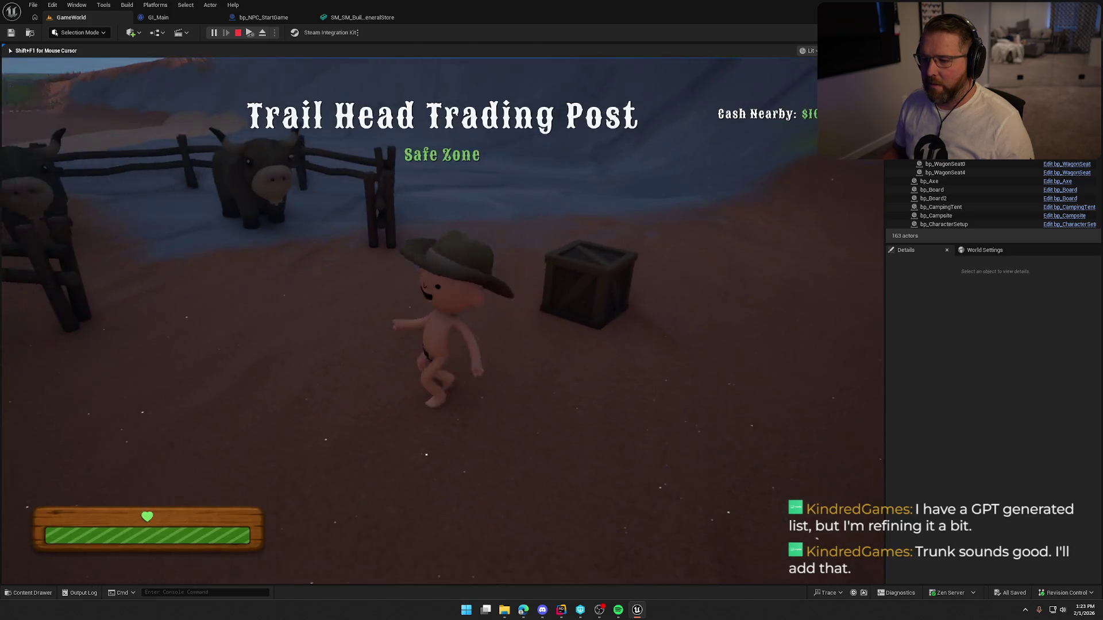
key("w")
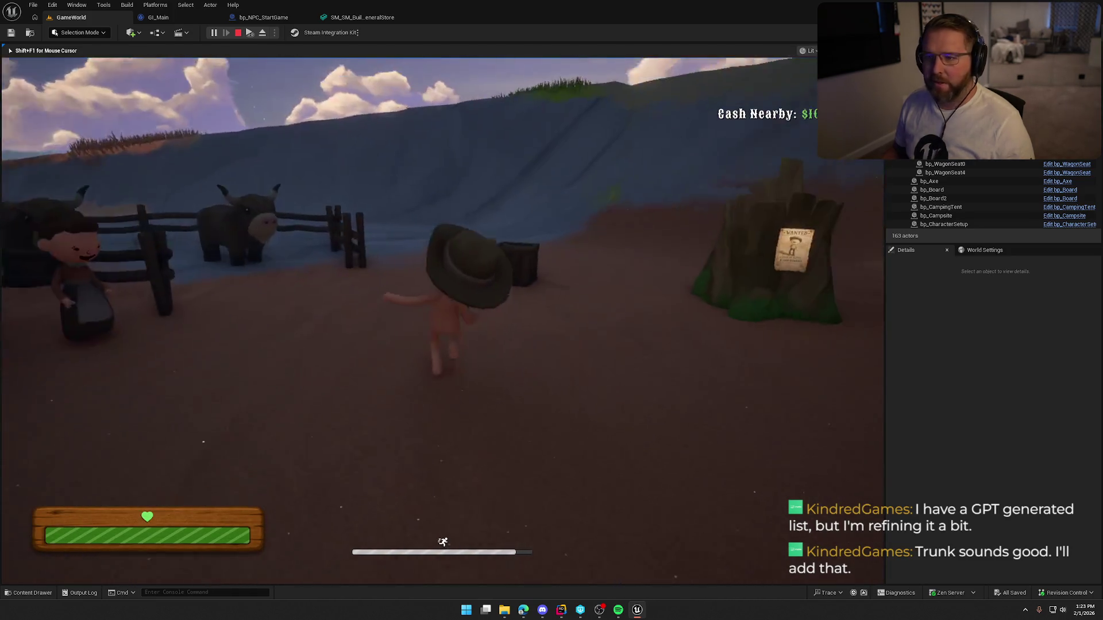
key("e")
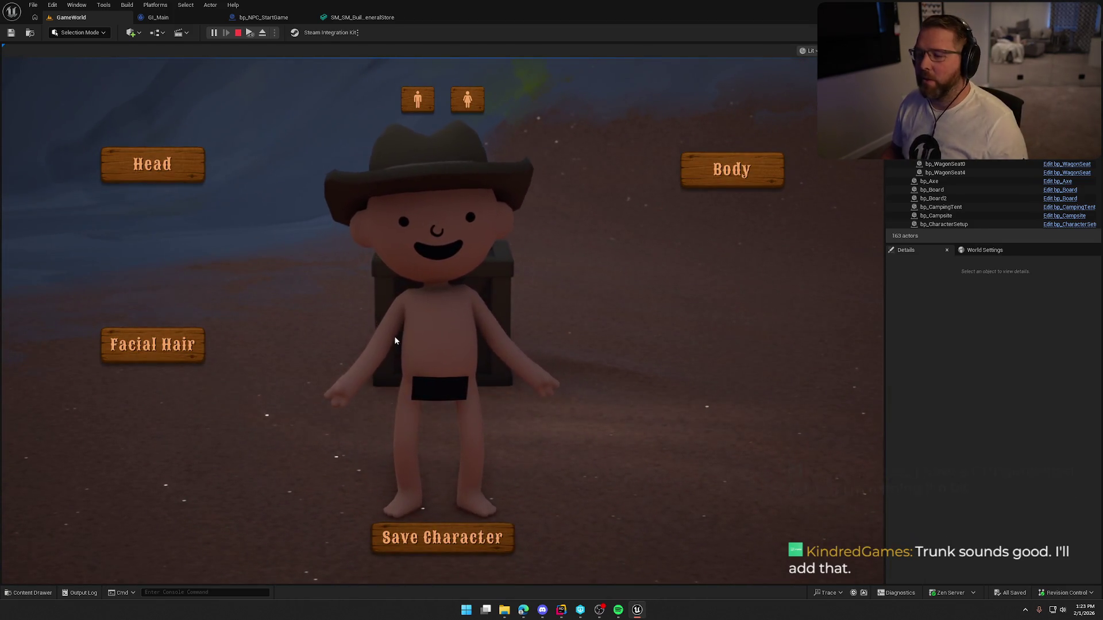
- Stop the playtest and reopen the TrailMap level from Maps
key("Escape")
key("ctrl+space")
left_click(257, 450)
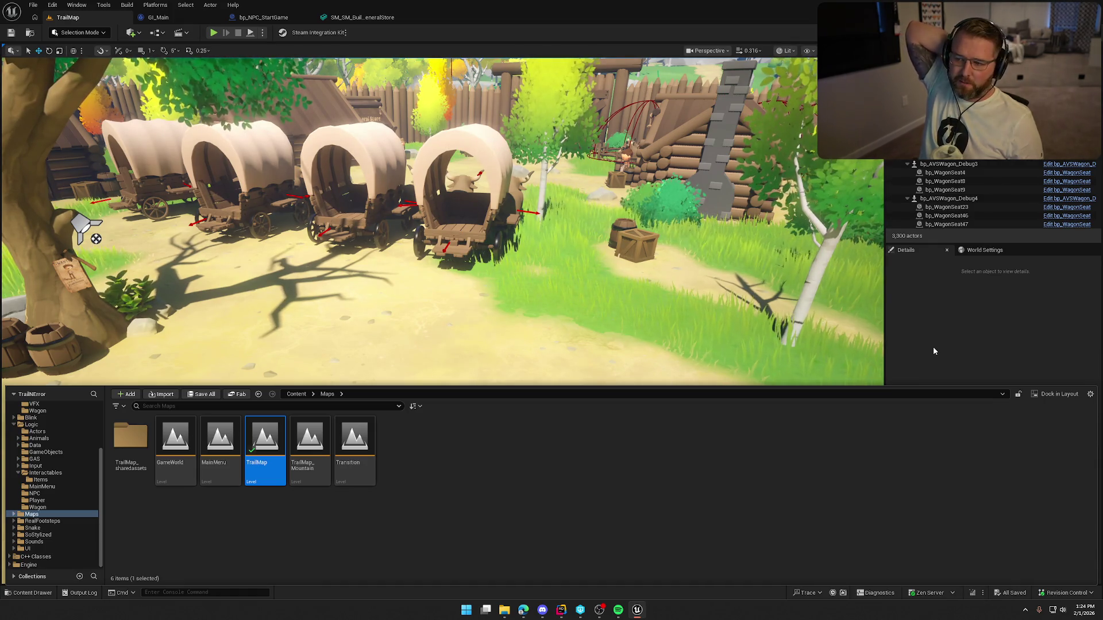
- Close the Content Drawer and fly the camera toward the log cabin
left_click(933, 347)
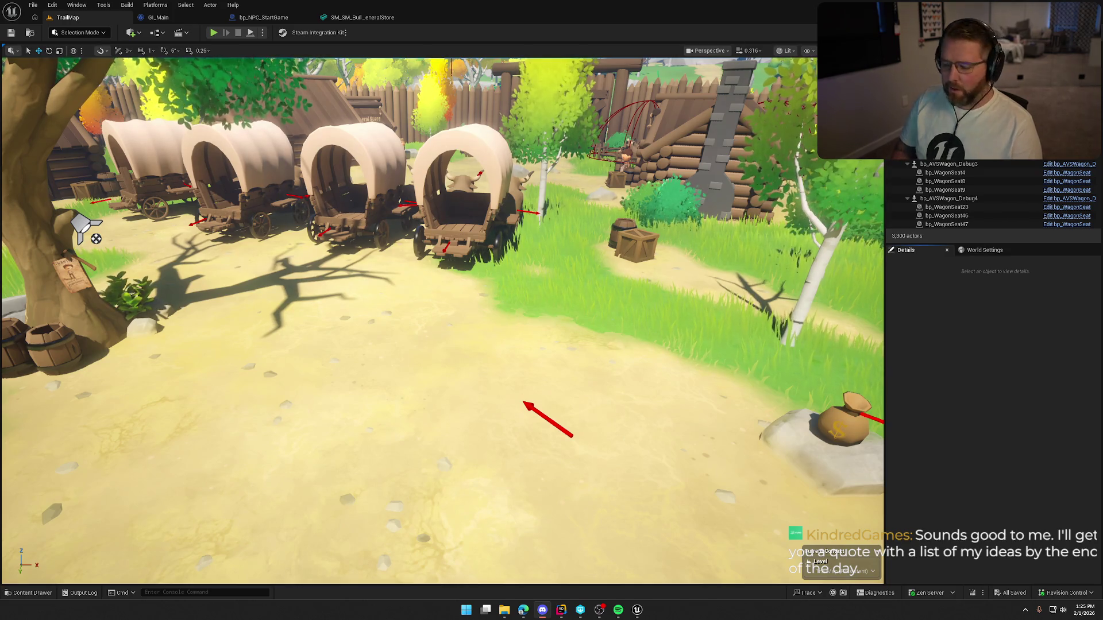
mouse_move(567, 323)
left_mouse_down()
mouse_move(611, 241)
mouse_move(612, 161)
mouse_move(561, 310)
mouse_move(529, 333)
mouse_move(670, 382)
left_mouse_up()
- Select SM_Crate6 and try a 2.0 scale on it, then 1.5
left_click(506, 319)
left_click(999, 401)
type("2")
key("Return")
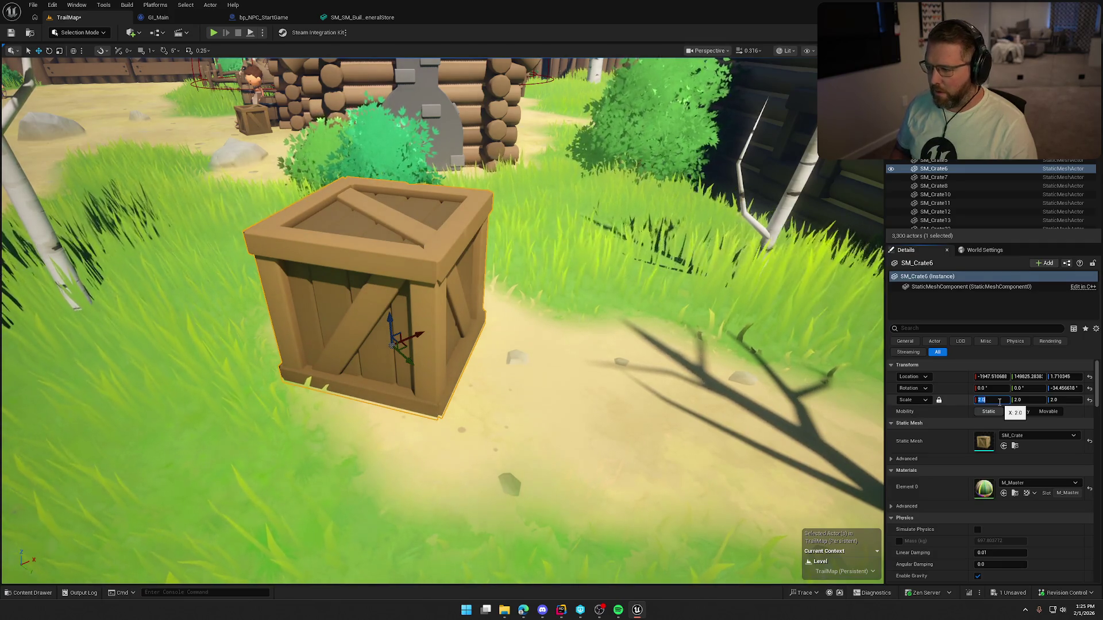
type(".5")
key("Return")
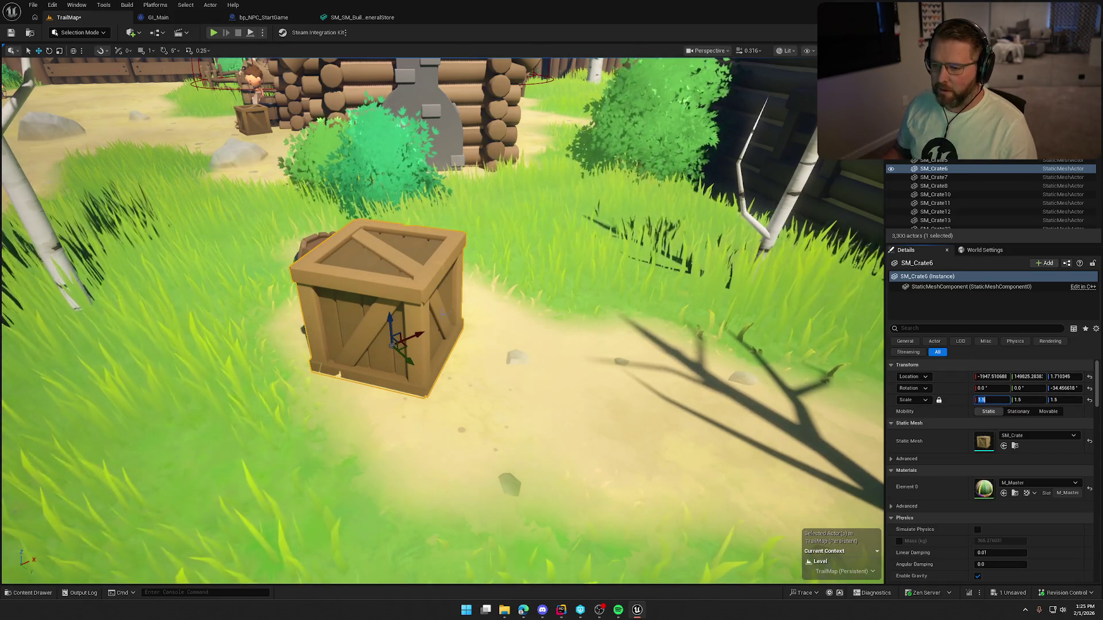
- Stretch the crate lengthwise with the scale gizmo, then undo the stretch
scroll(392, 344, "down", 3)
key("e")
key("r")
left_click_drag(402, 336, 396, 313)
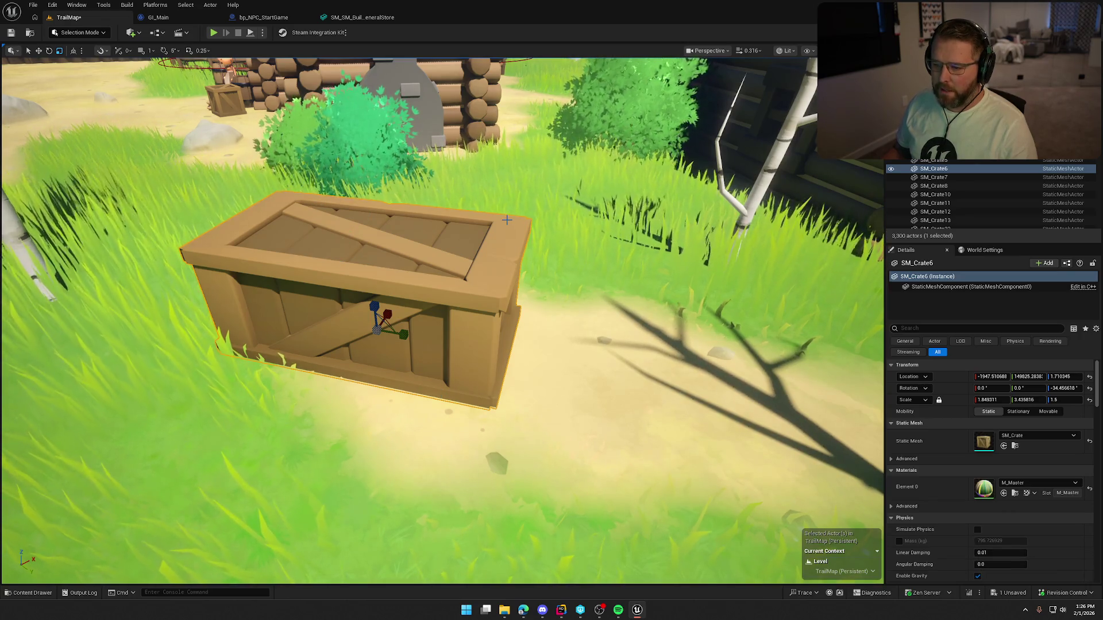
key("f")
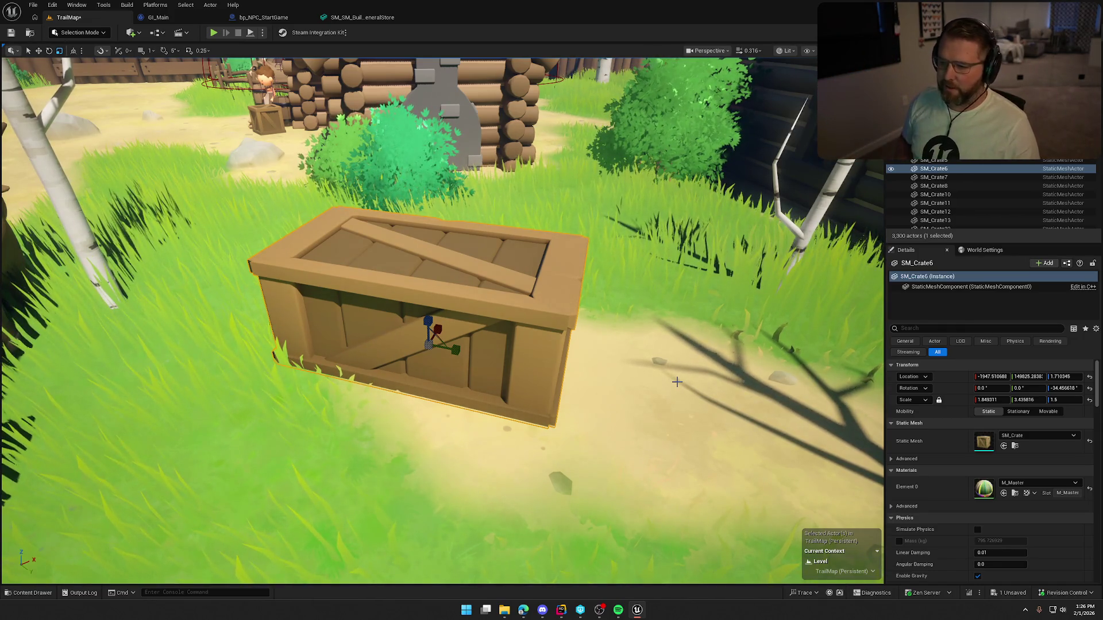
scroll(547, 374, "down", 3)
key("ctrl+z")
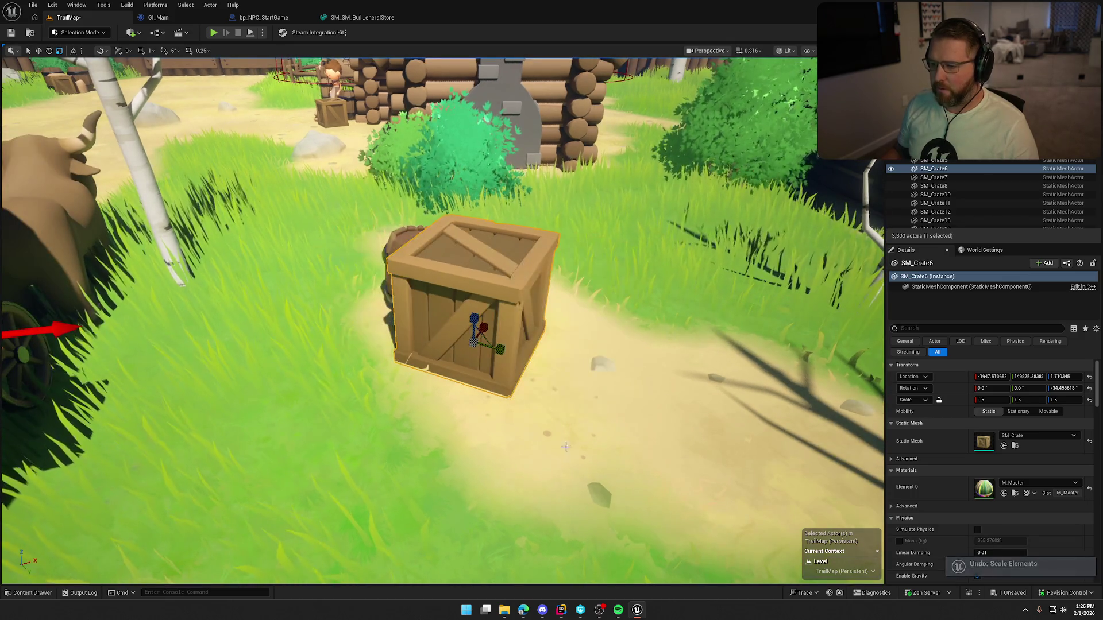
- Set the crate's X scale back to 1.0
left_click(988, 401)
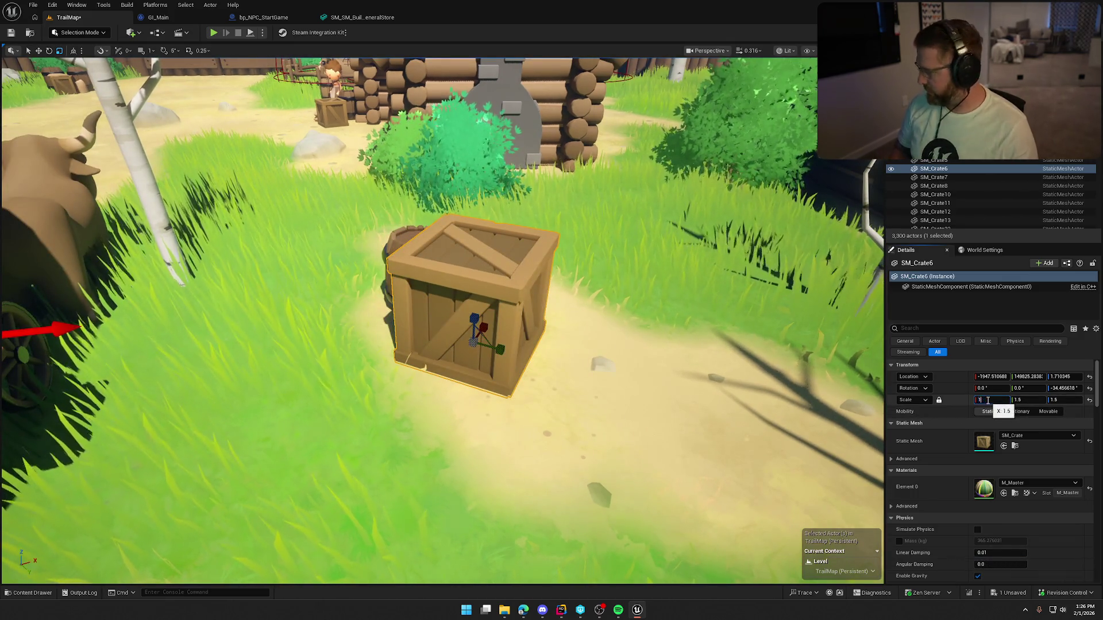
type("1")
key("Return")
left_click_drag(437, 322, 345, 322)
left_click_drag(492, 375, 459, 374)
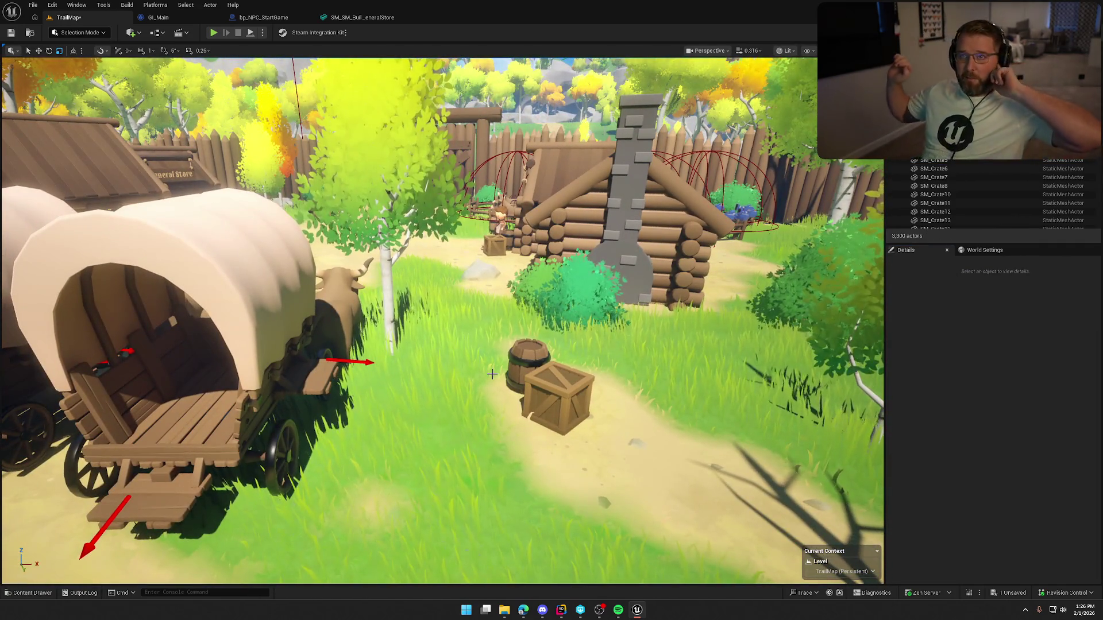
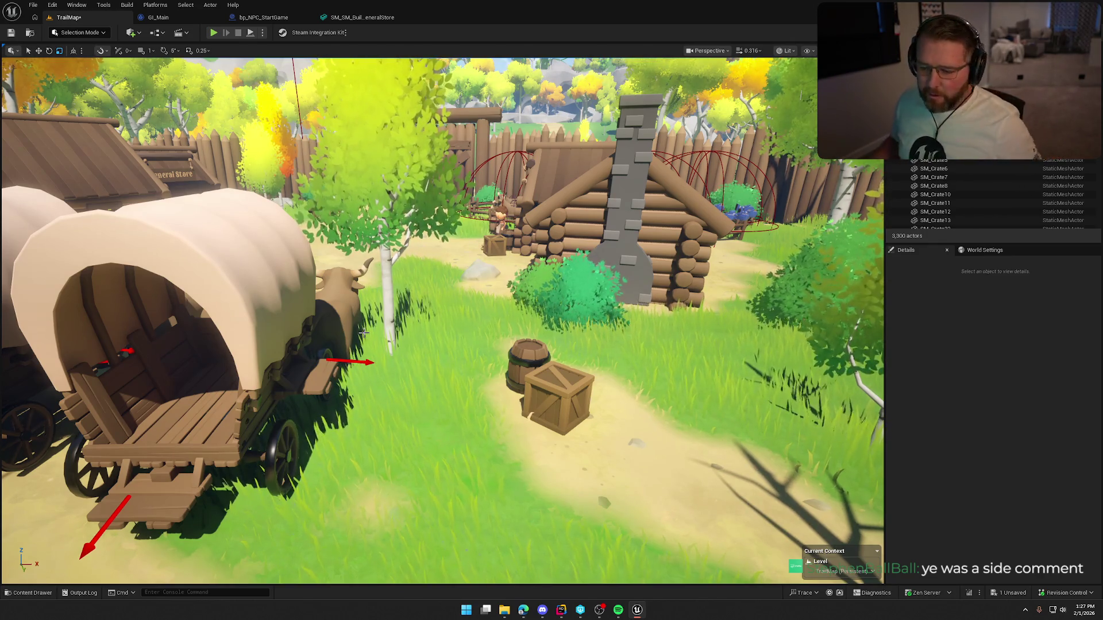
- In Foliage Mode, select and delete the three stray rocks in the stable yard
mouse_move(242, 347)
left_mouse_down()
mouse_move(235, 472)
mouse_move(275, 460)
mouse_move(189, 459)
mouse_move(219, 454)
mouse_move(210, 427)
mouse_move(118, 374)
mouse_move(460, 312)
mouse_move(443, 266)
mouse_move(444, 336)
left_mouse_up()
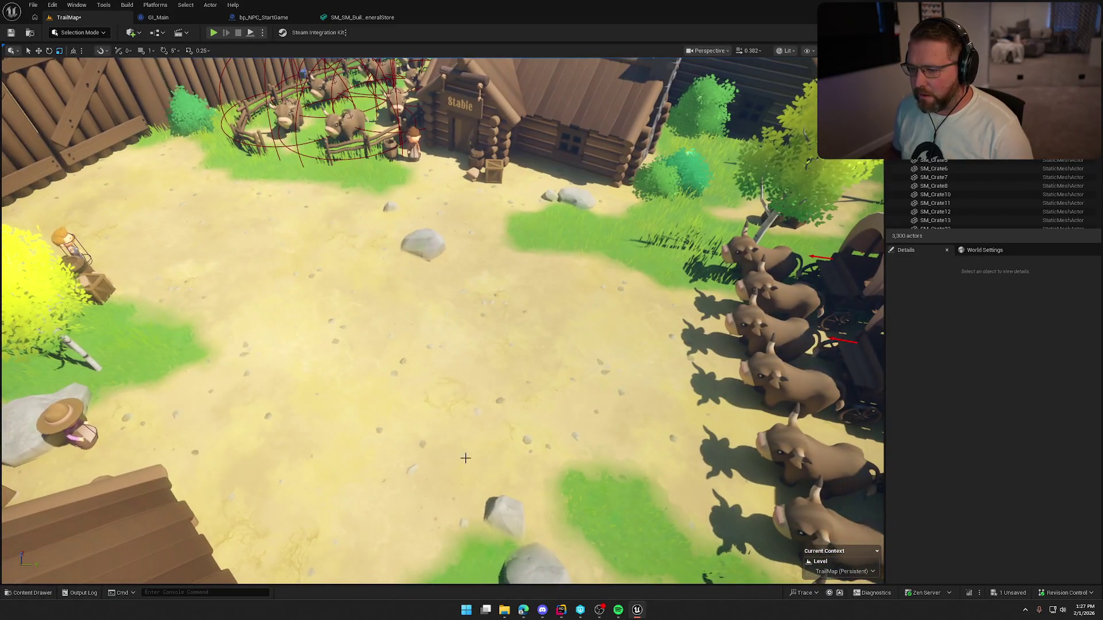
left_click(78, 32)
left_click(80, 66)
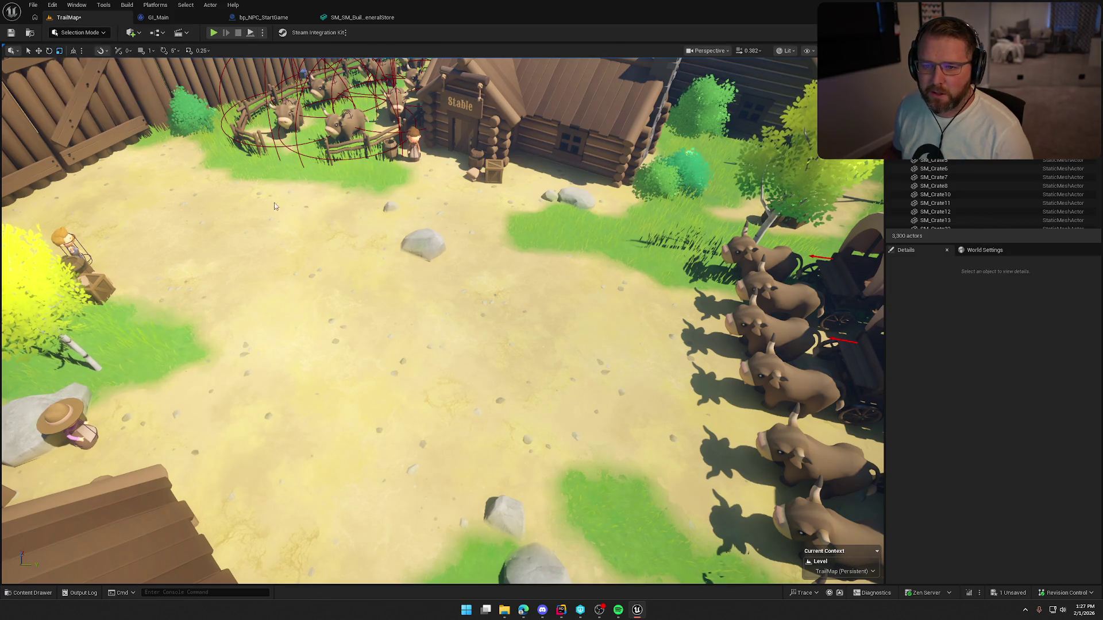
left_click(33, 64)
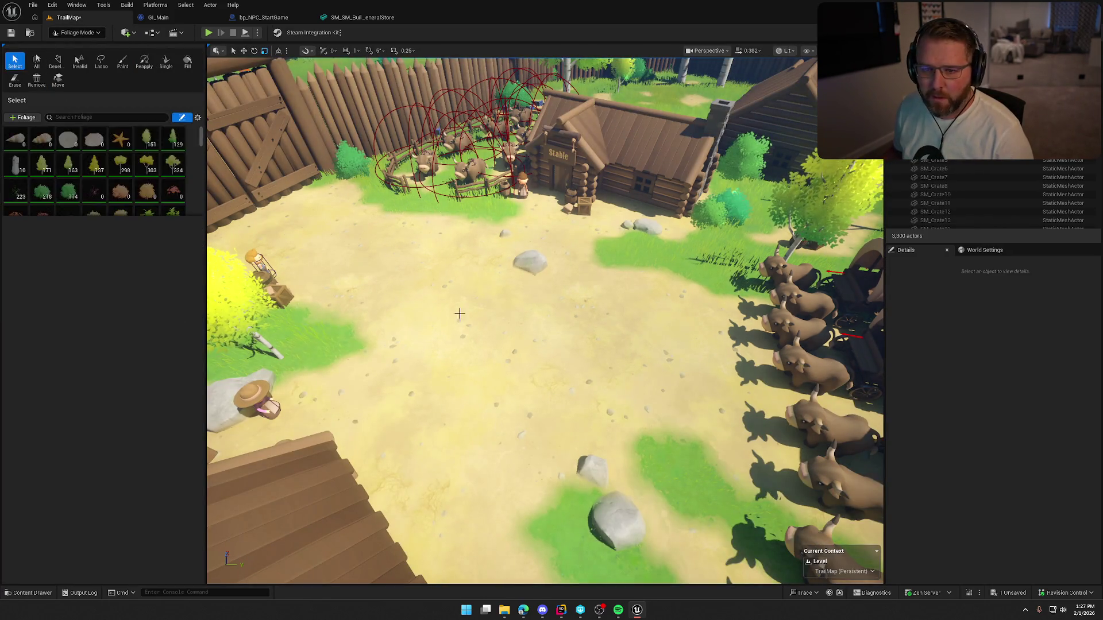
left_click(530, 263)
key("Delete")
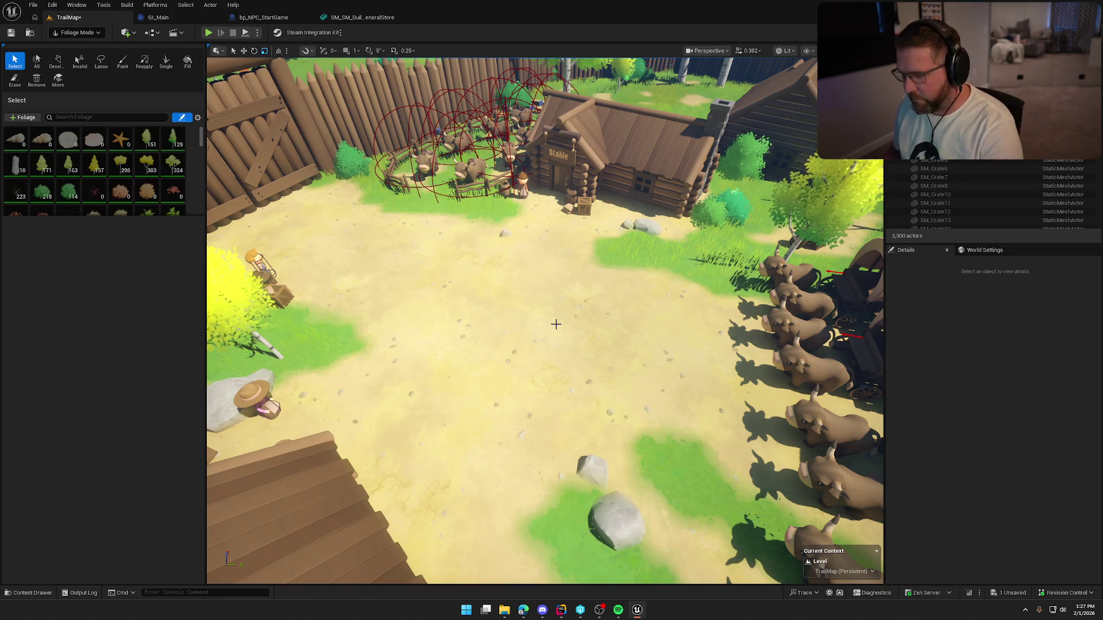
left_click(588, 466)
key("Delete")
left_click(618, 526)
key("Delete")
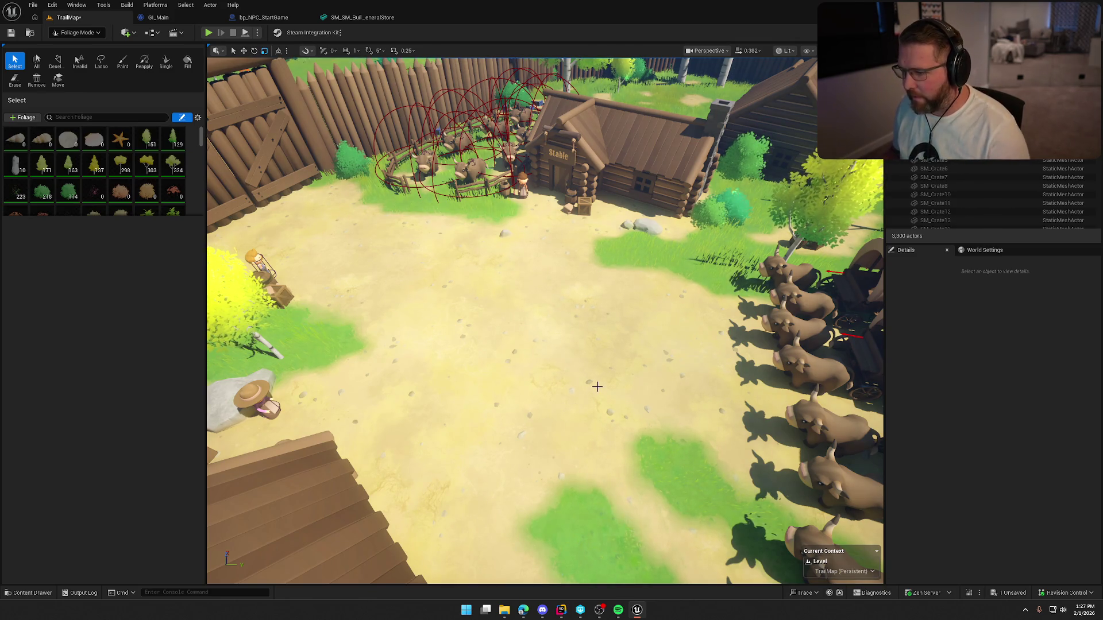
- Return to Selection Mode and save the TrailMap level with Ctrl+S
left_click_drag(500, 240, 592, 246)
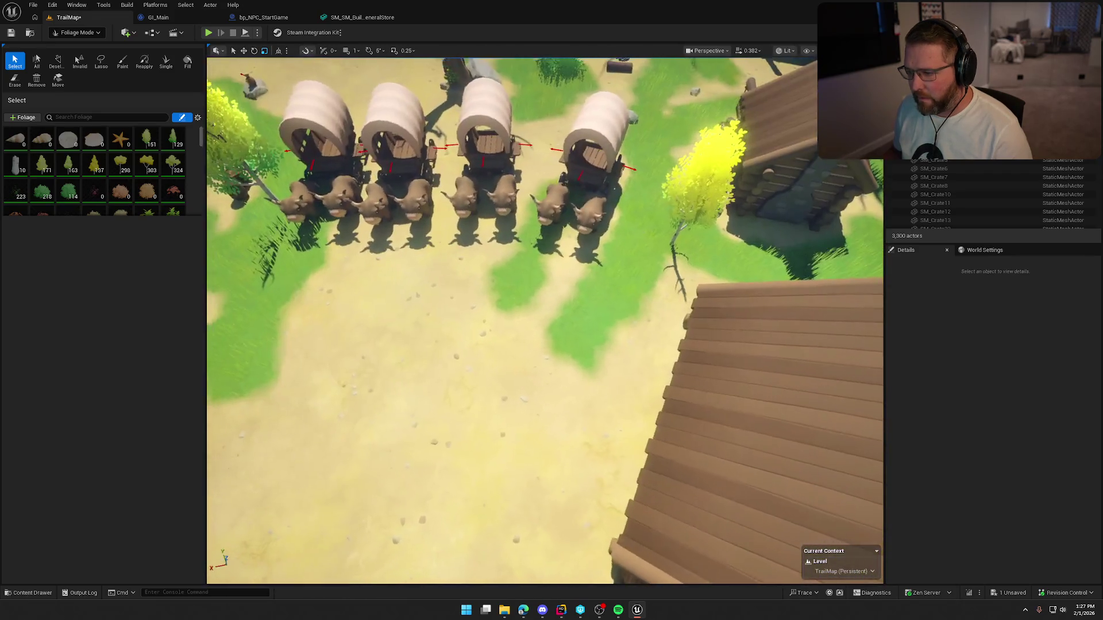
left_click_drag(290, 113, 301, 107)
left_click(77, 32)
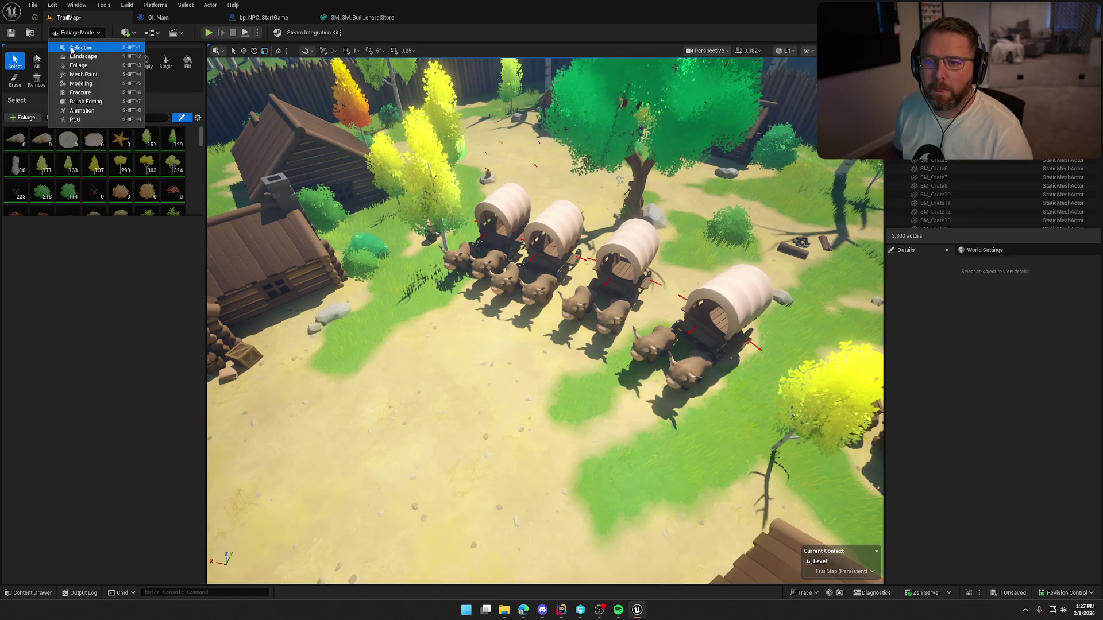
left_click(74, 48)
key("ctrl+s")
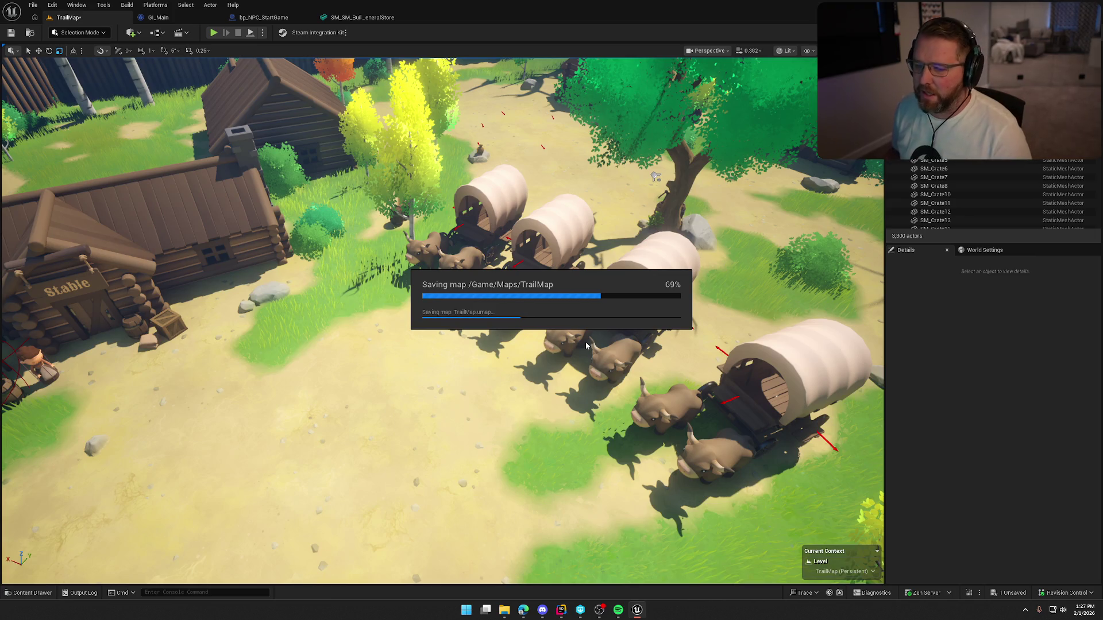
- Fly high over the wagons while the save completes, then select the money bag on the trail
left_click_drag(539, 277, 437, 276)
mouse_move(162, 325)
left_mouse_down()
mouse_move(95, 224)
mouse_move(118, 396)
left_mouse_up()
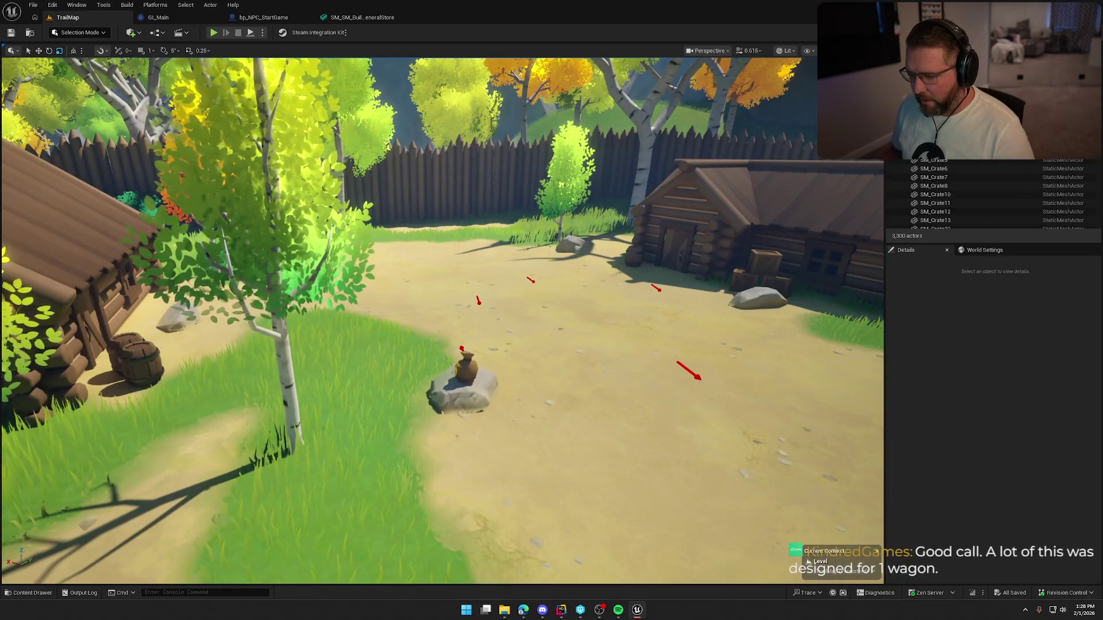
left_click(463, 372)
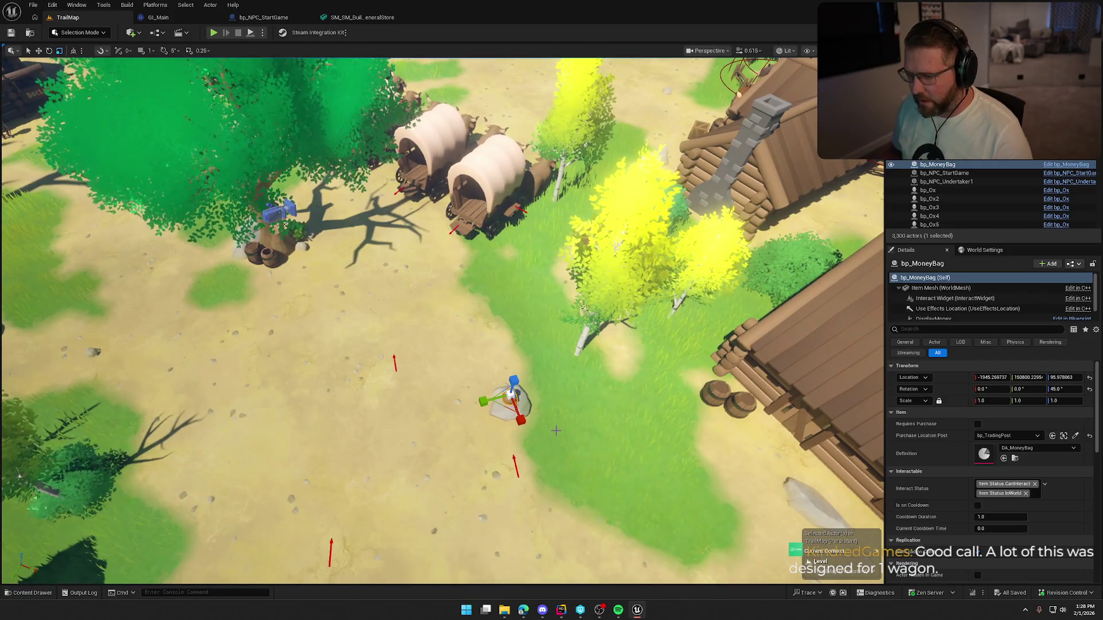
key("Escape")
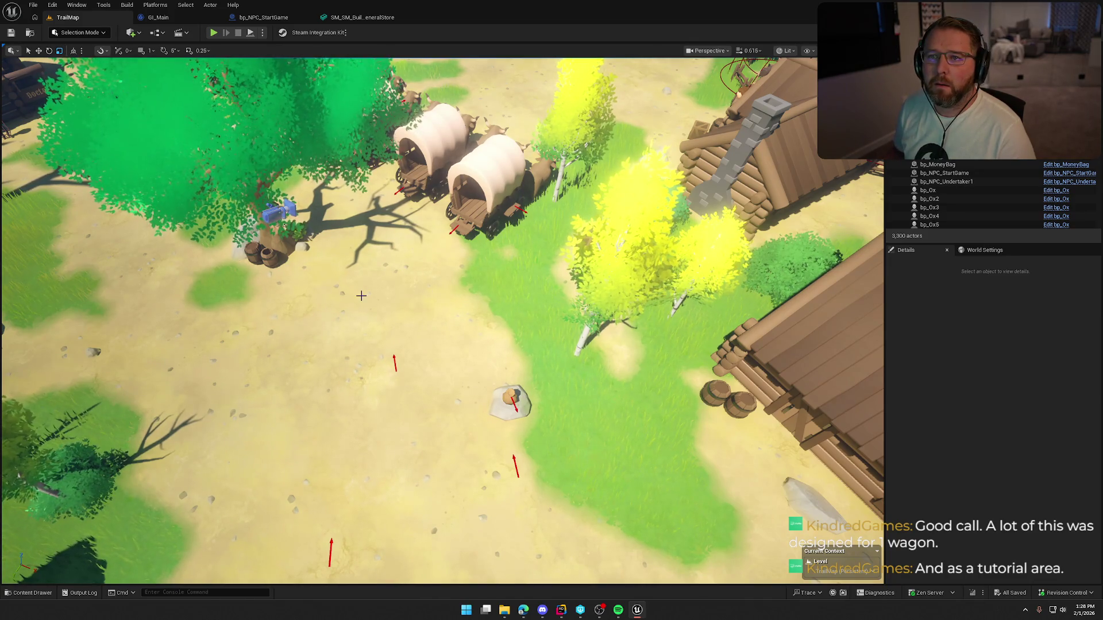
left_click_drag(318, 220, 319, 184)
left_click_drag(391, 185, 392, 185)
left_click_drag(213, 519, 213, 519)
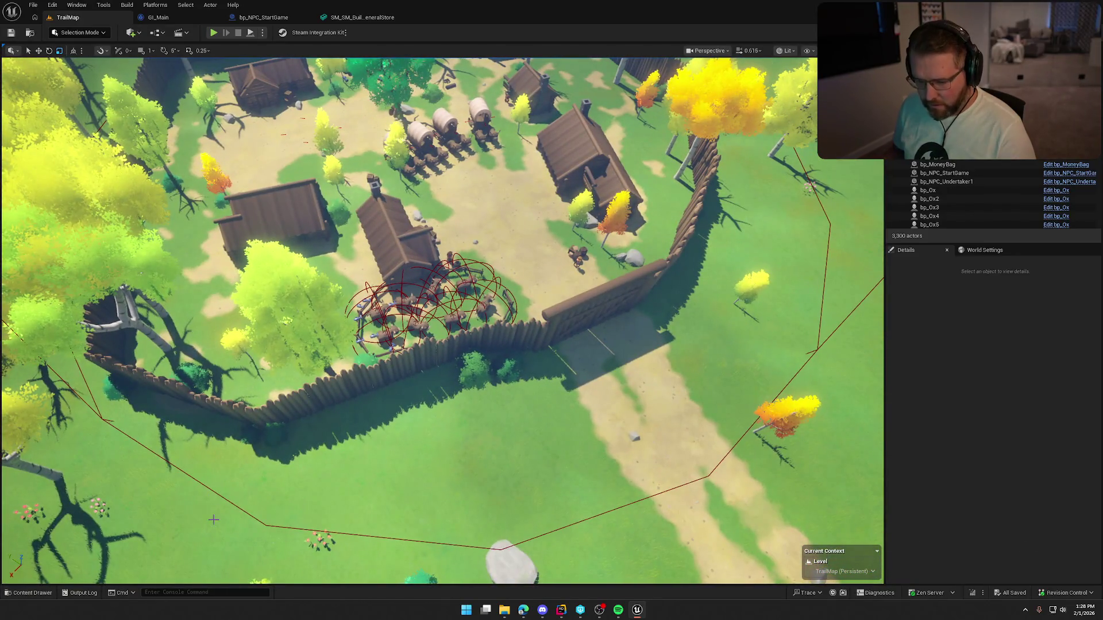
left_click(217, 494)
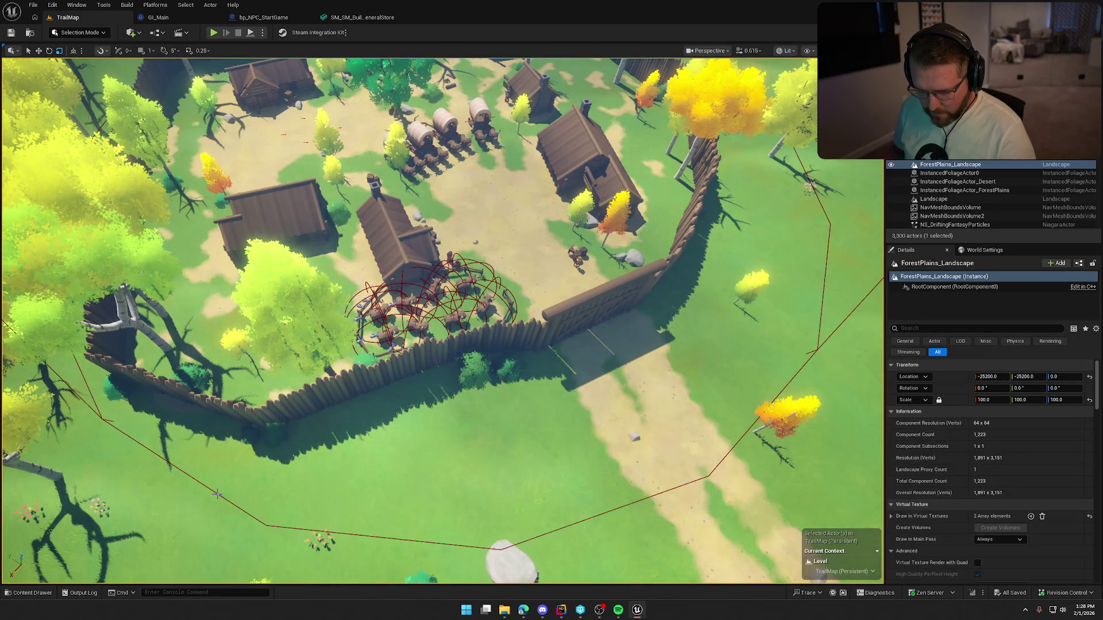
- Select bp_TradingPost and set its TownRadius component scale to 1 on every axis
left_click(320, 112)
key("f")
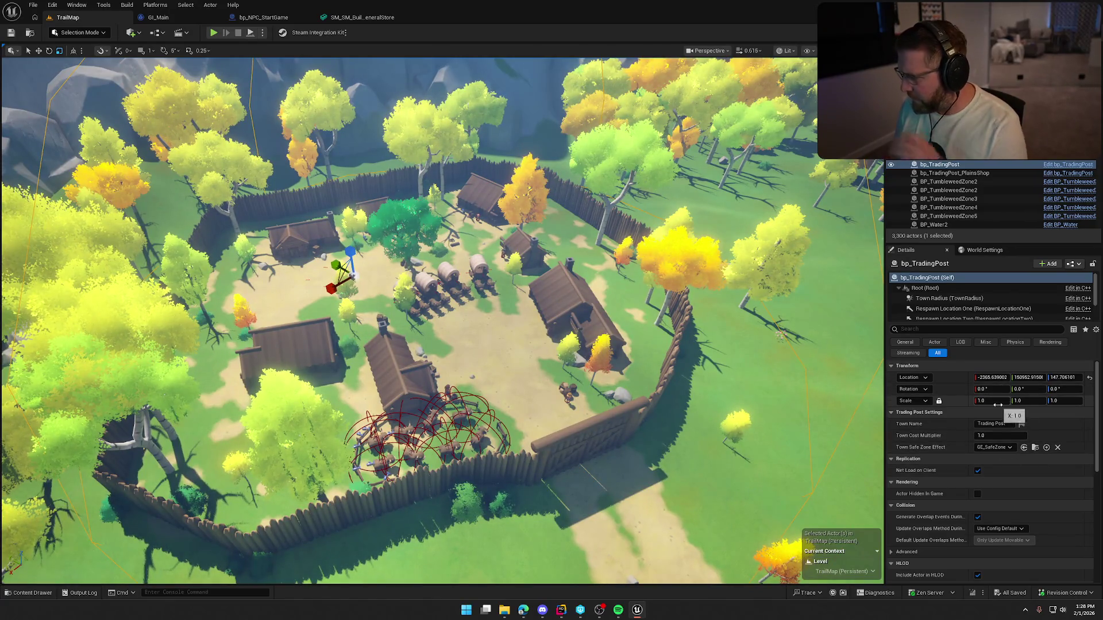
left_click(954, 298)
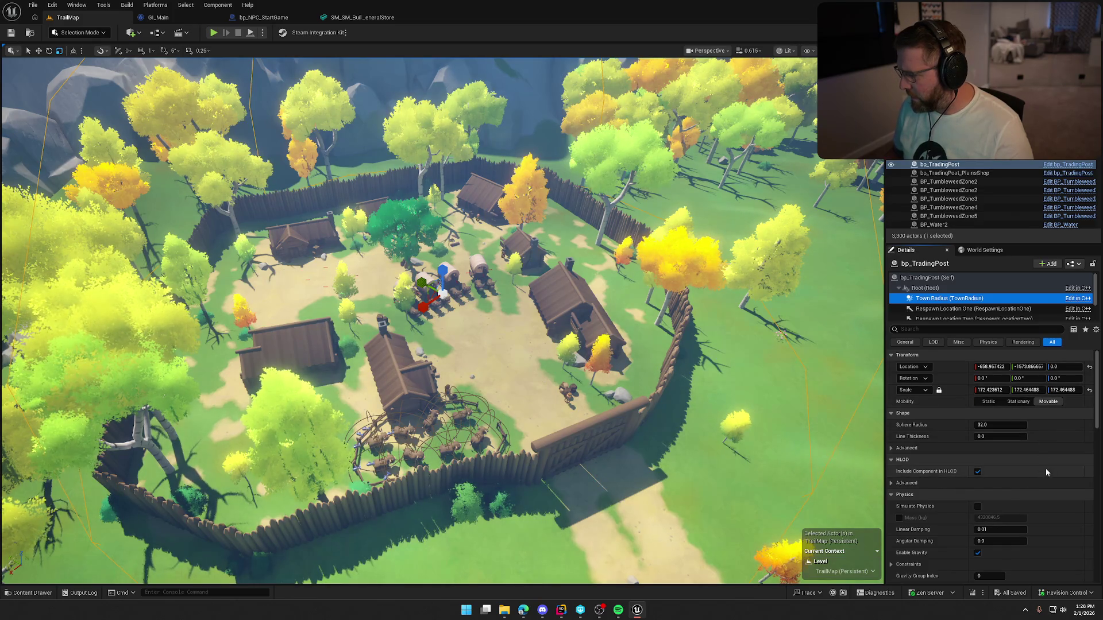
left_click(986, 390)
type("1")
key("Return")
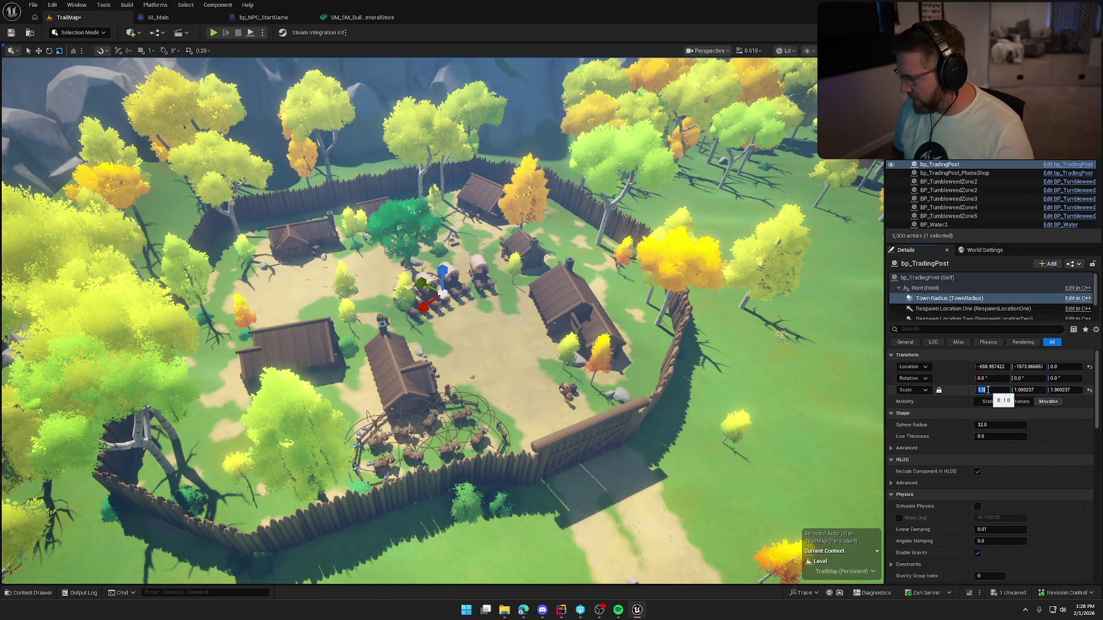
left_click(939, 390)
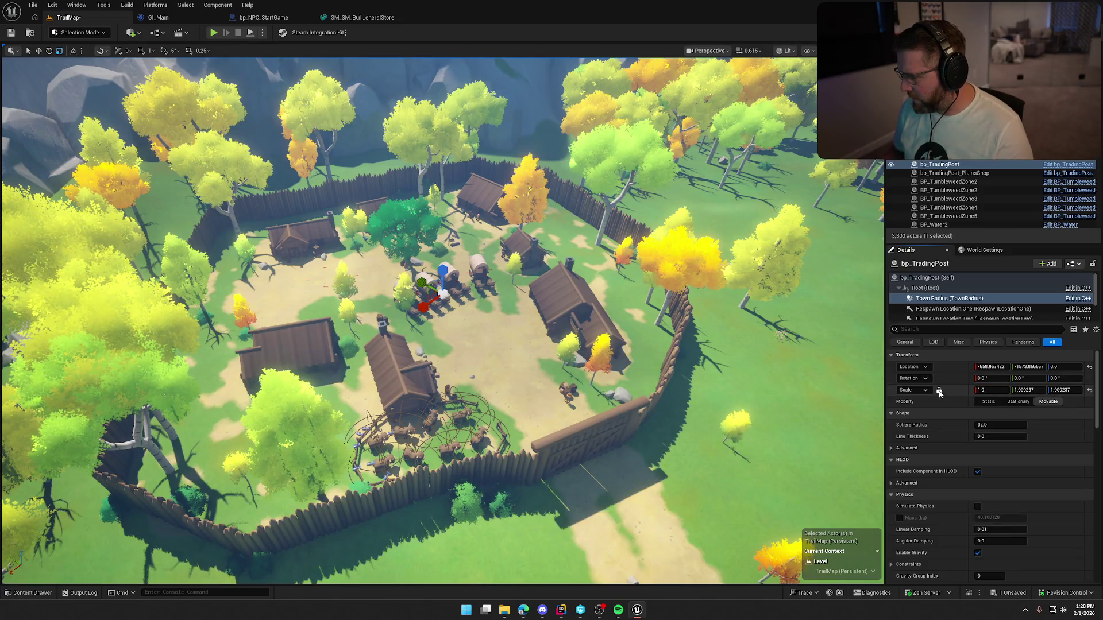
left_click(1020, 390)
type("1")
key("Tab")
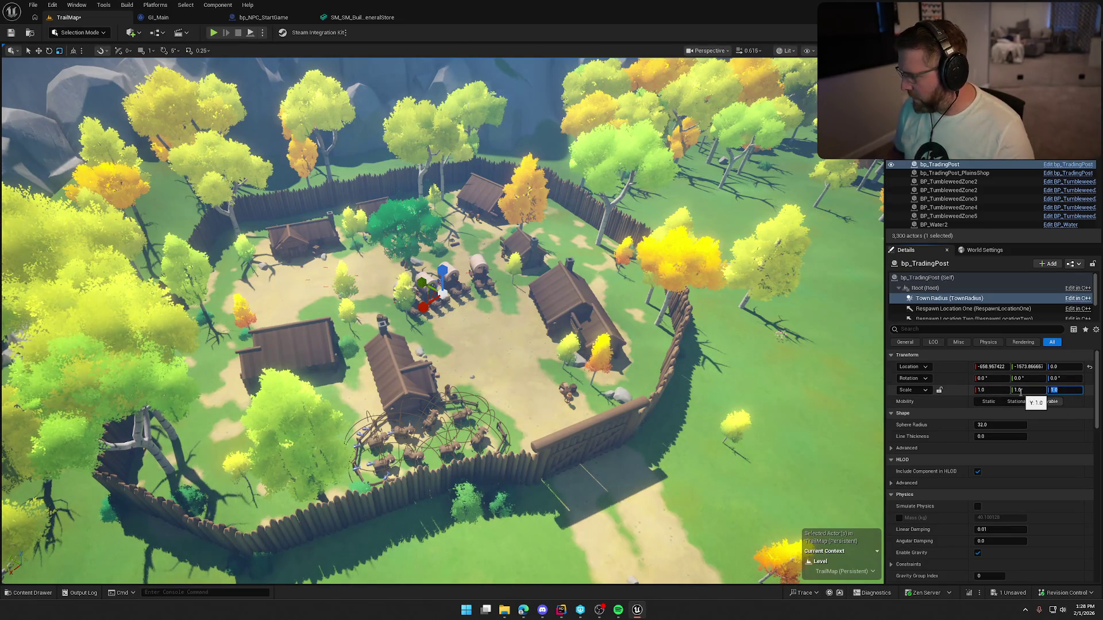
left_click(939, 390)
- Enlarge the Town Radius sphere radius to about 4510 and move it toward the village centre
mouse_move(984, 426)
left_mouse_down()
mouse_move(1045, 426)
mouse_move(1034, 426)
left_mouse_up()
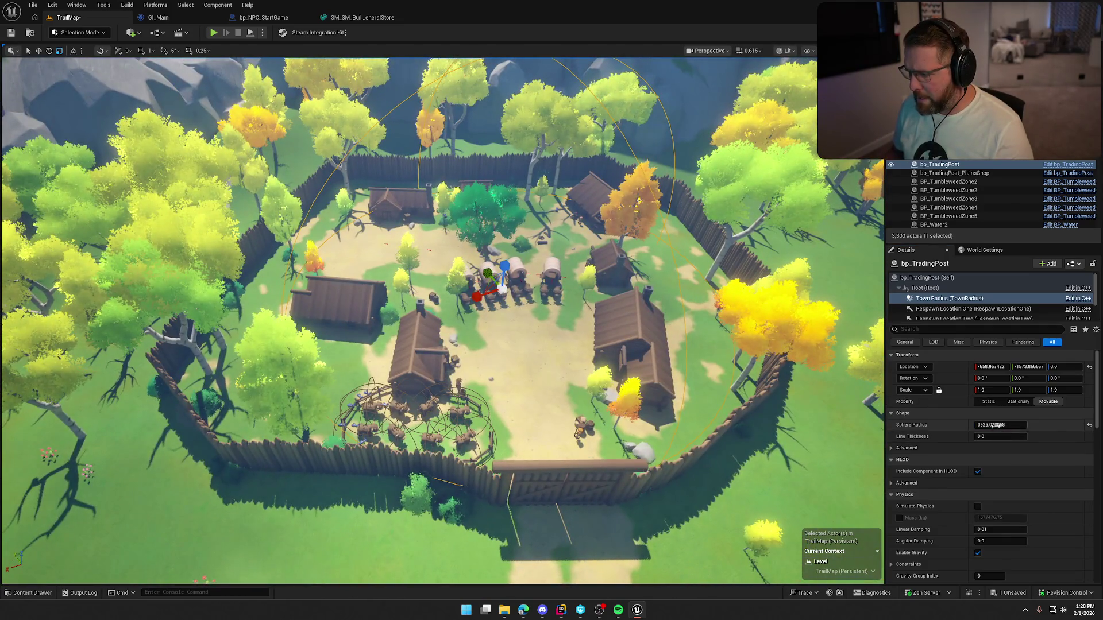
left_click_drag(999, 426, 1034, 425)
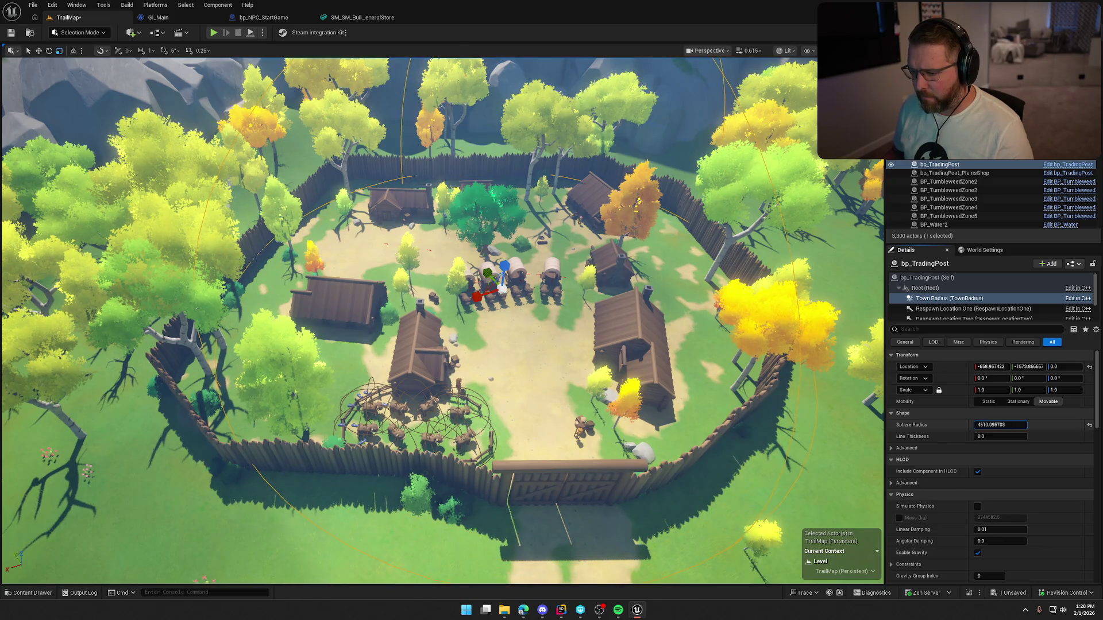
mouse_move(575, 345)
left_mouse_down()
mouse_move(472, 282)
mouse_move(478, 268)
left_mouse_up()
key("e")
key("w")
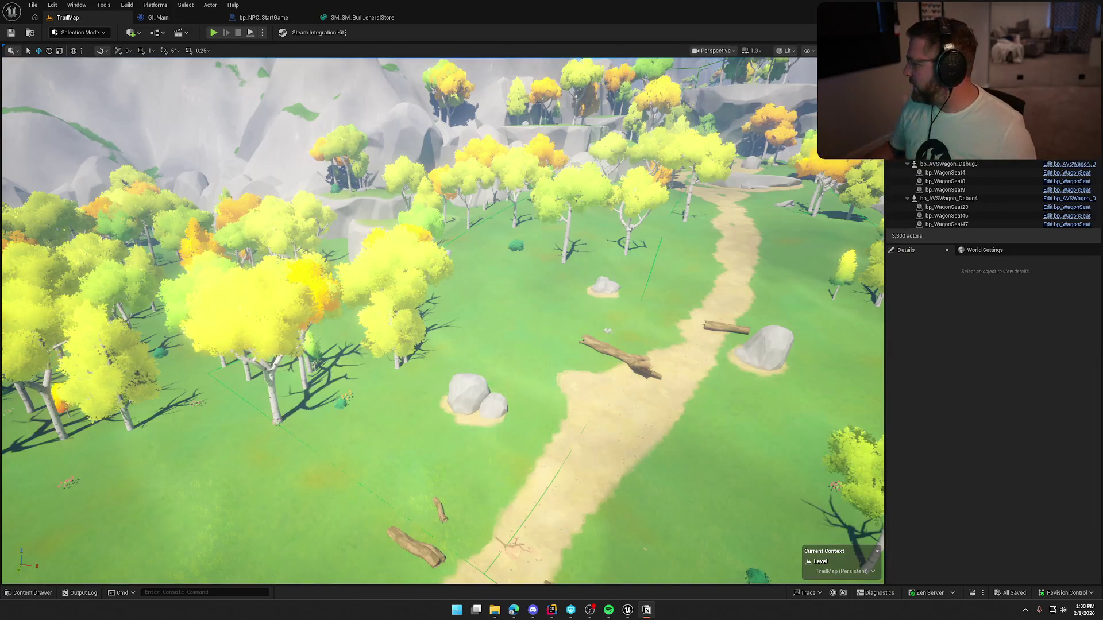
left_click(927, 373)
mouse_move(660, 305)
left_mouse_down()
mouse_move(573, 369)
mouse_move(563, 322)
mouse_move(689, 302)
left_mouse_up()
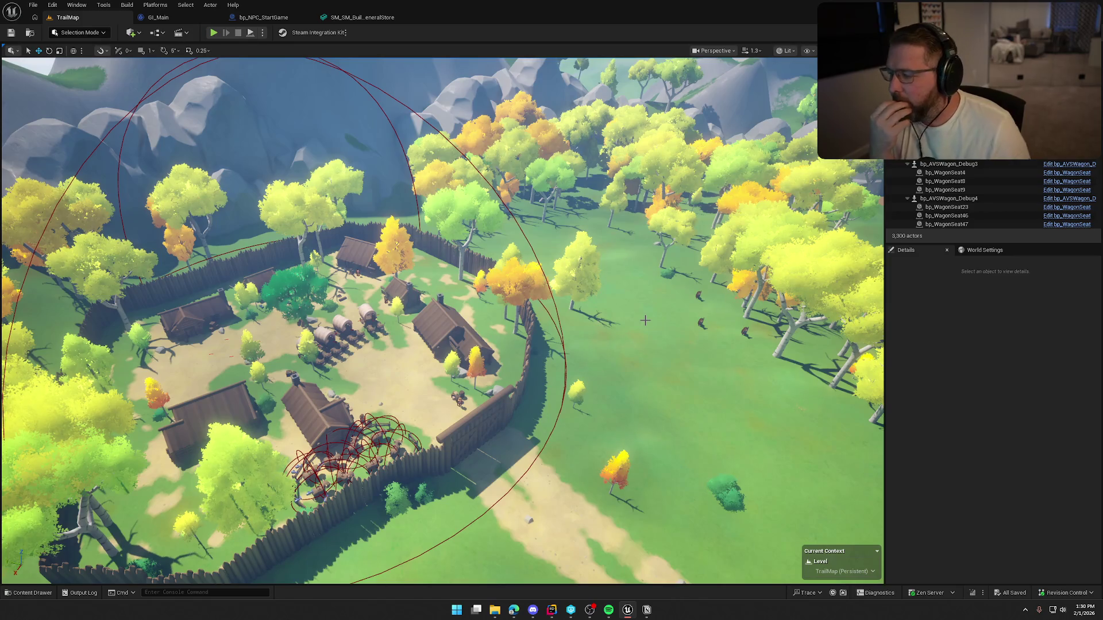
mouse_move(644, 320)
left_mouse_down()
mouse_move(574, 270)
mouse_move(574, 201)
left_mouse_up()
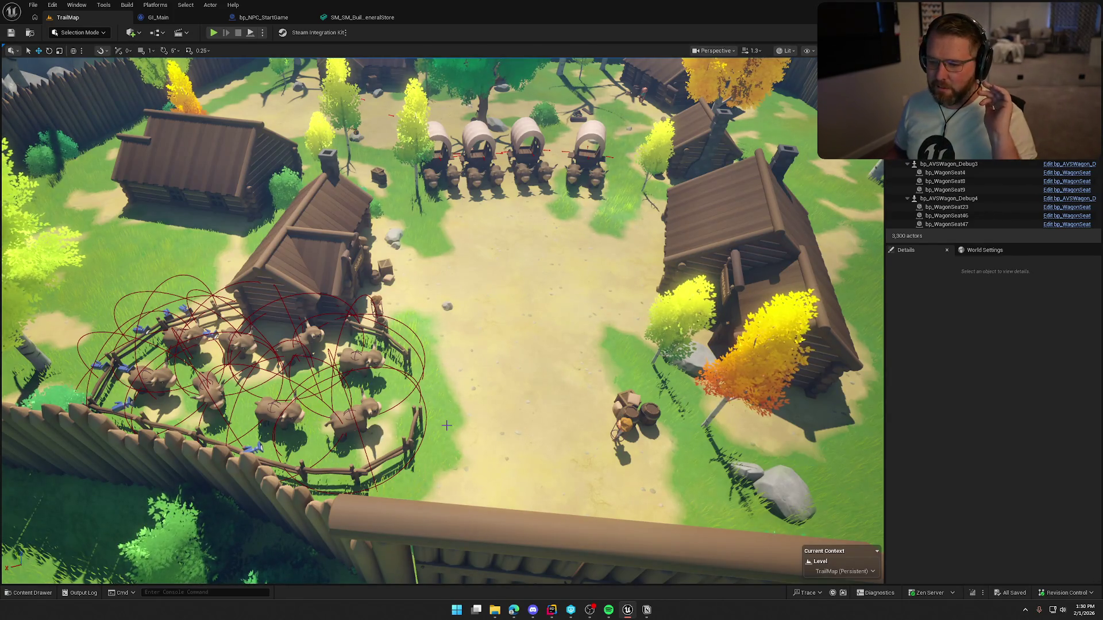
mouse_move(526, 402)
left_mouse_down()
mouse_move(494, 356)
mouse_move(524, 396)
mouse_move(524, 425)
left_mouse_up()
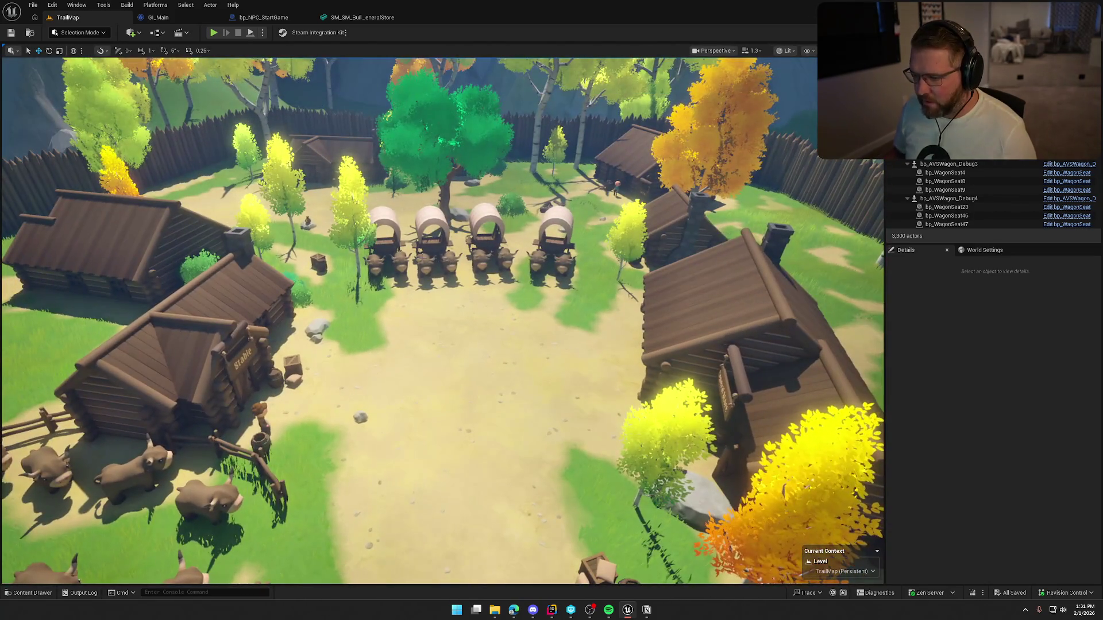
left_click_drag(622, 389, 244, 350)
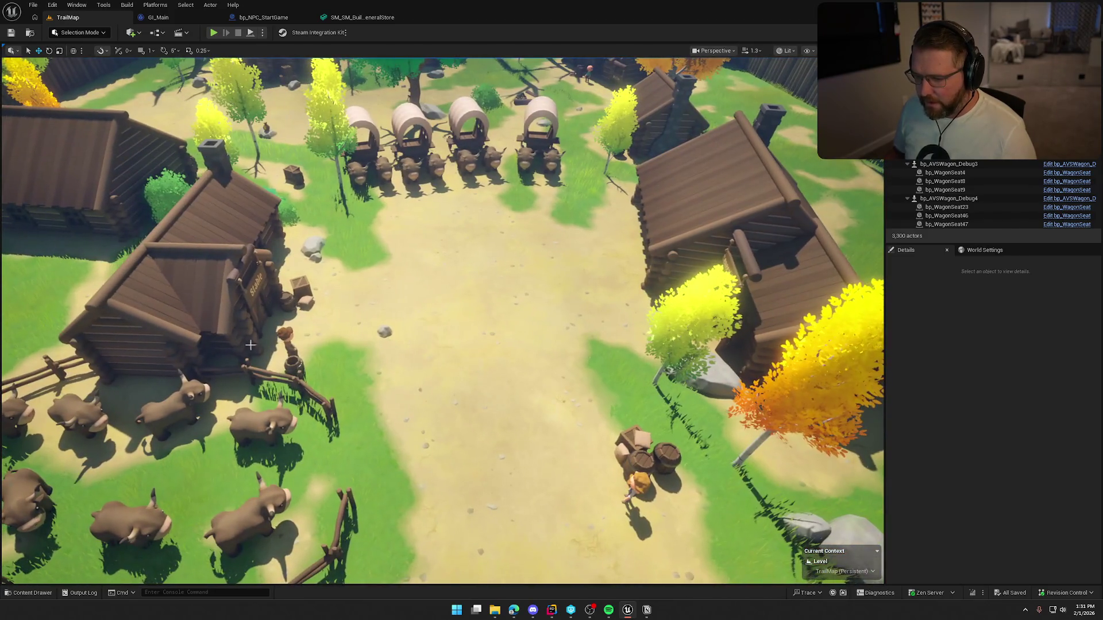
left_click_drag(517, 356, 661, 345)
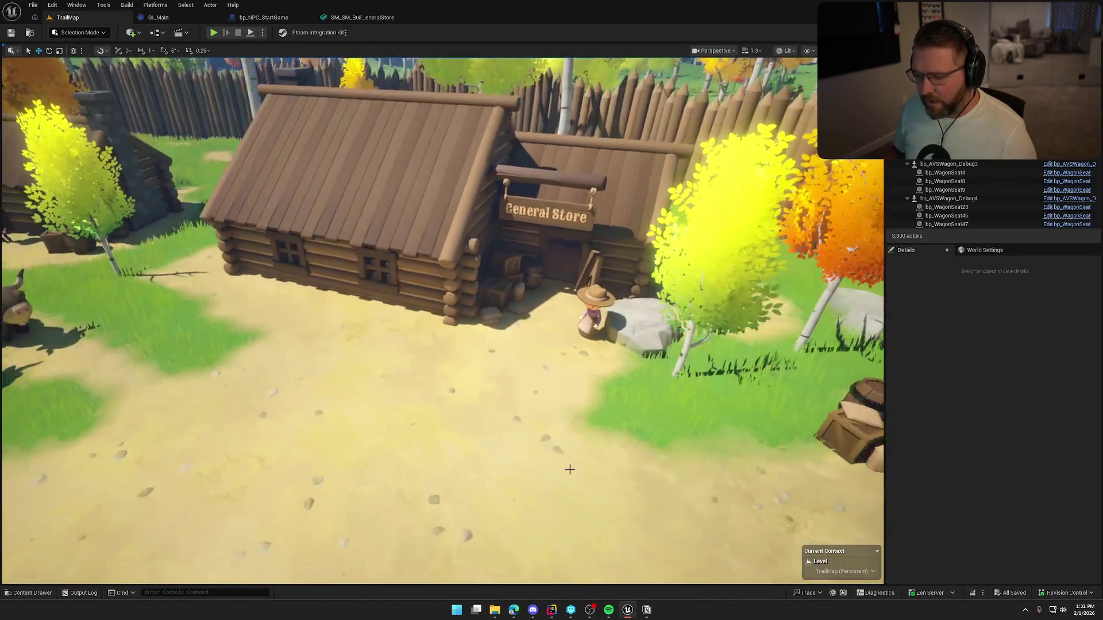
left_click_drag(569, 466, 565, 407)
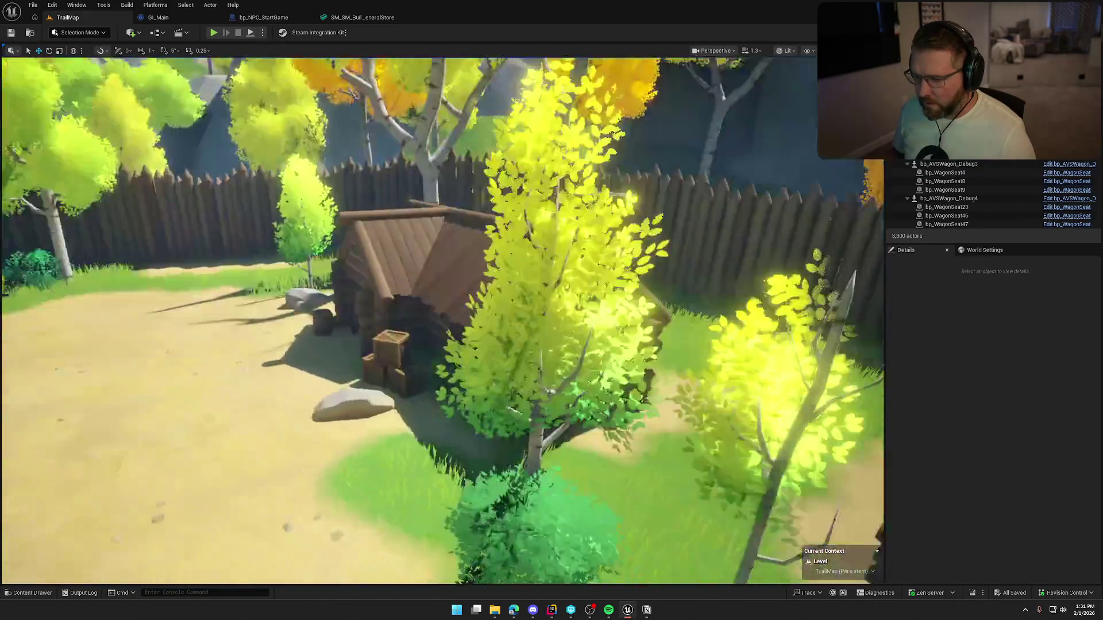
left_click_drag(564, 407, 560, 345)
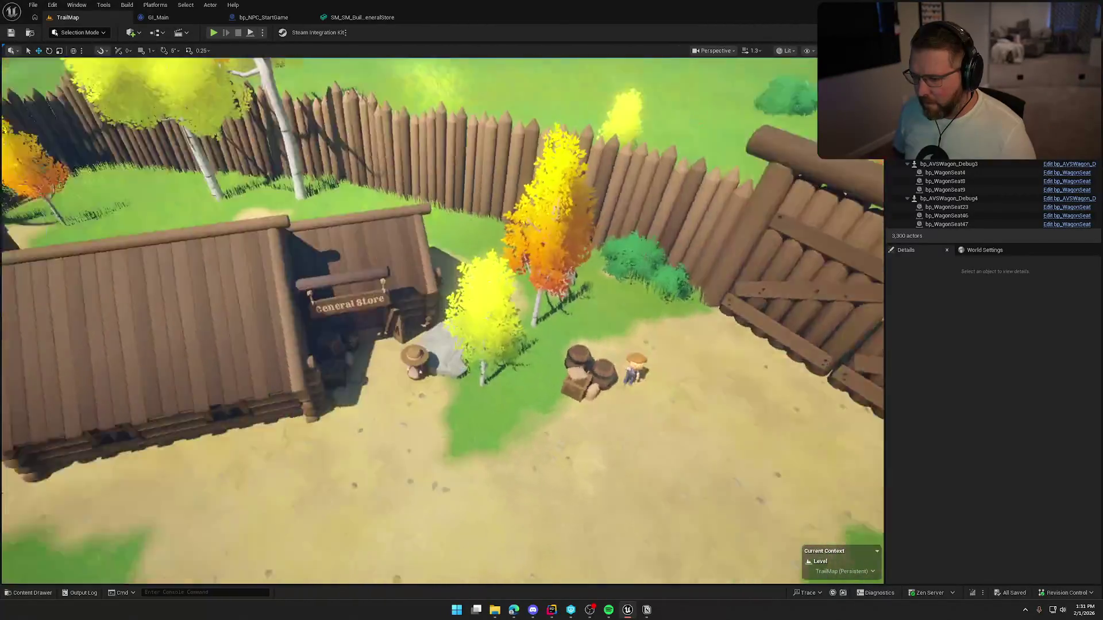
left_click_drag(560, 344, 552, 321)
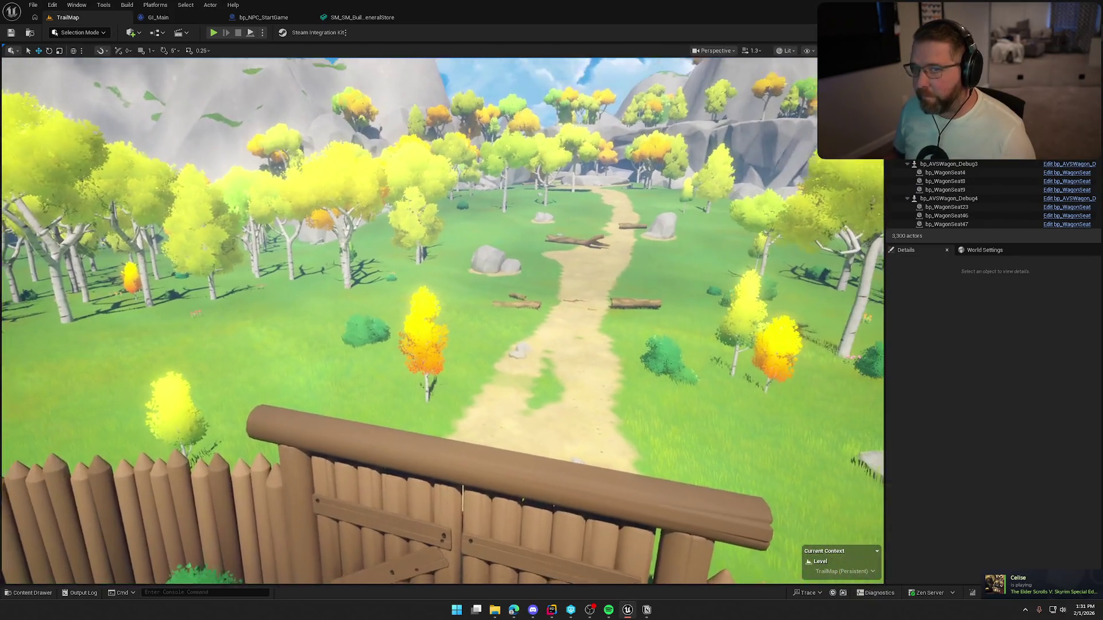
mouse_move(436, 321)
left_mouse_down()
mouse_move(437, 310)
mouse_move(529, 311)
mouse_move(517, 310)
mouse_move(517, 287)
mouse_move(522, 253)
mouse_move(534, 253)
left_mouse_up()
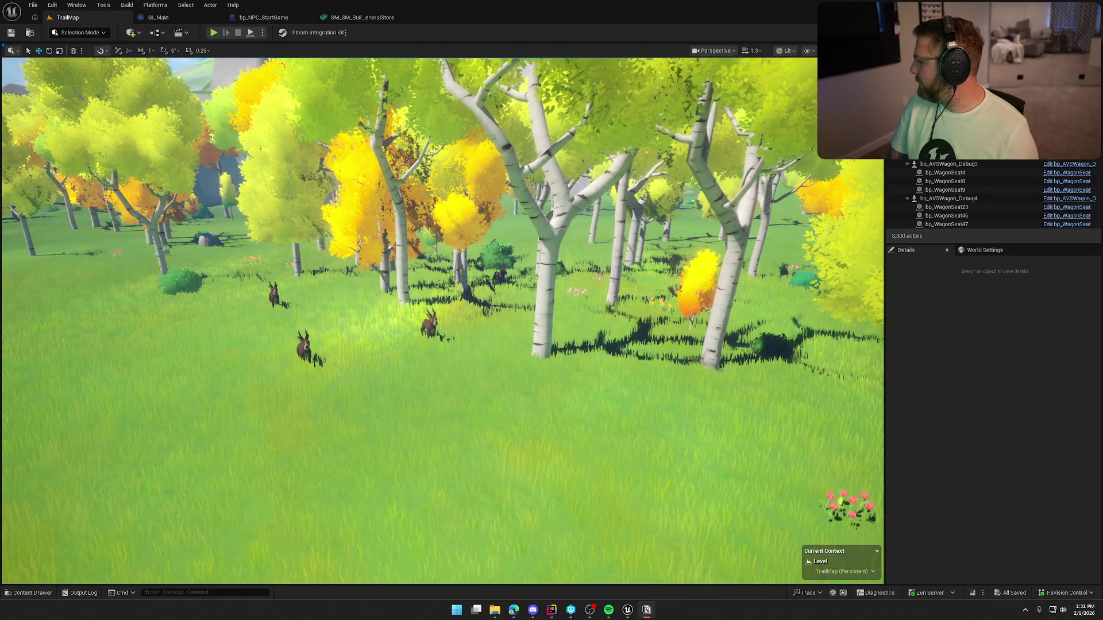
left_click_drag(825, 351, 798, 322)
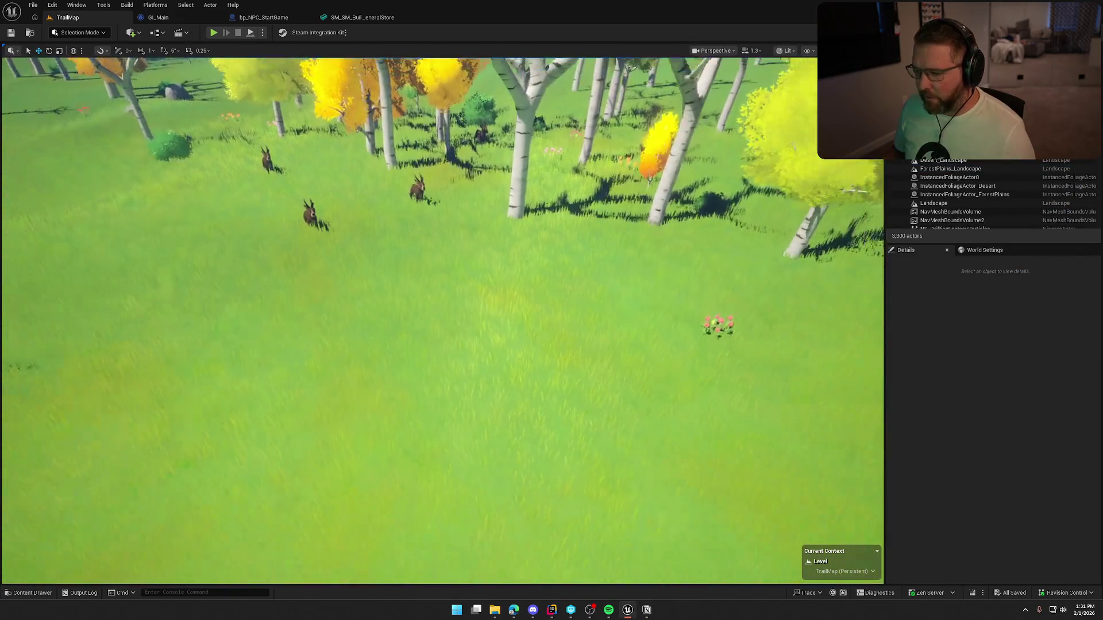
left_click_drag(651, 297, 678, 296)
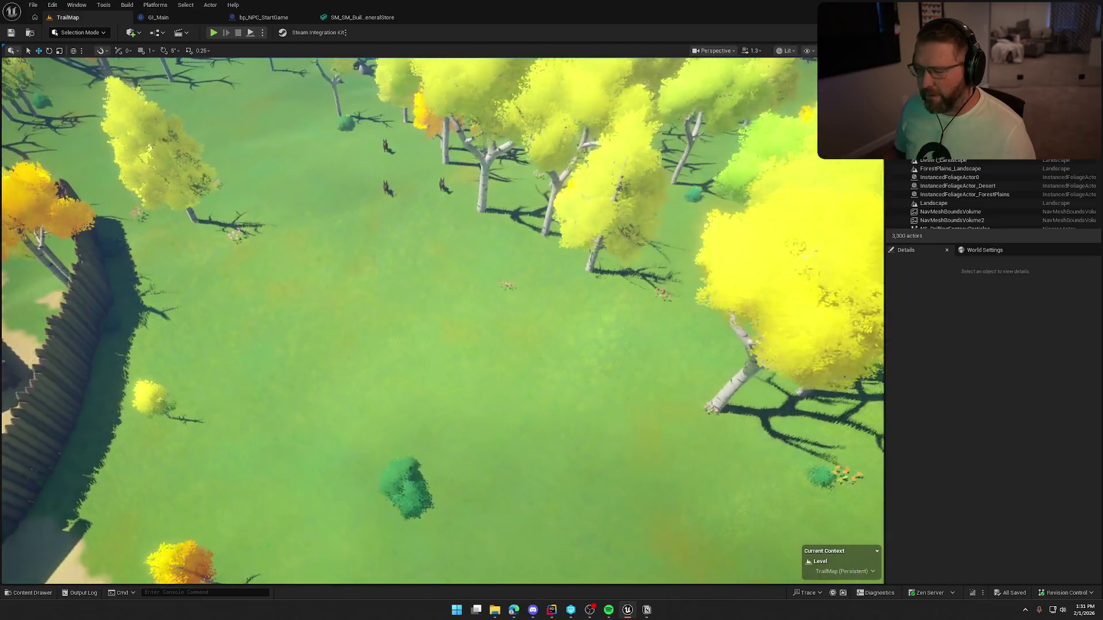
left_click_drag(442, 322, 443, 247)
scroll(442, 321, "up", 3)
key("w")
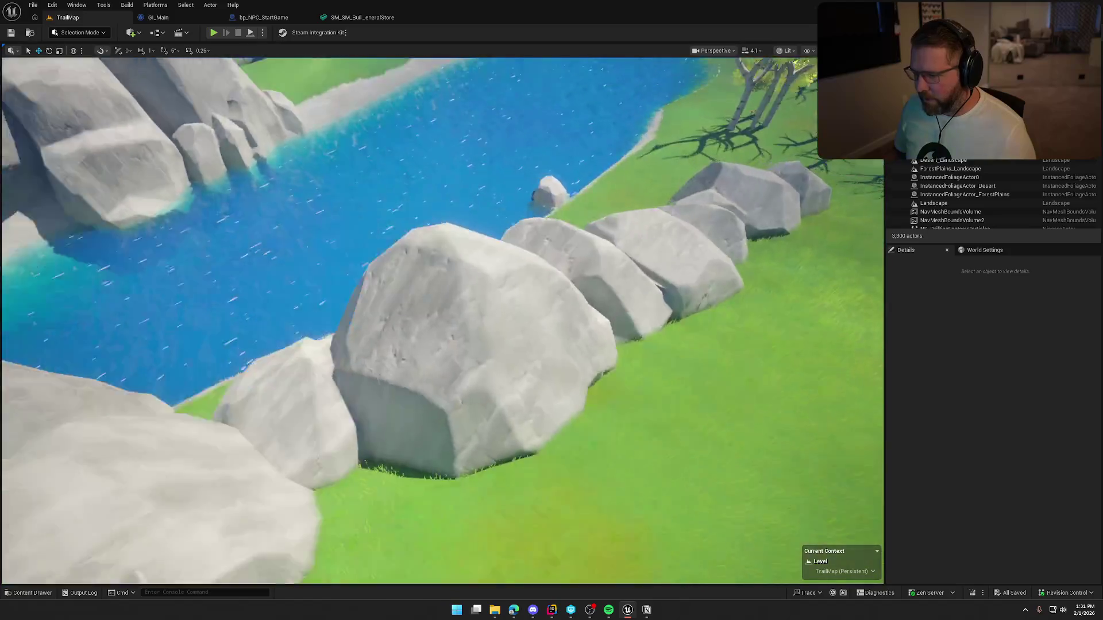
key("s")
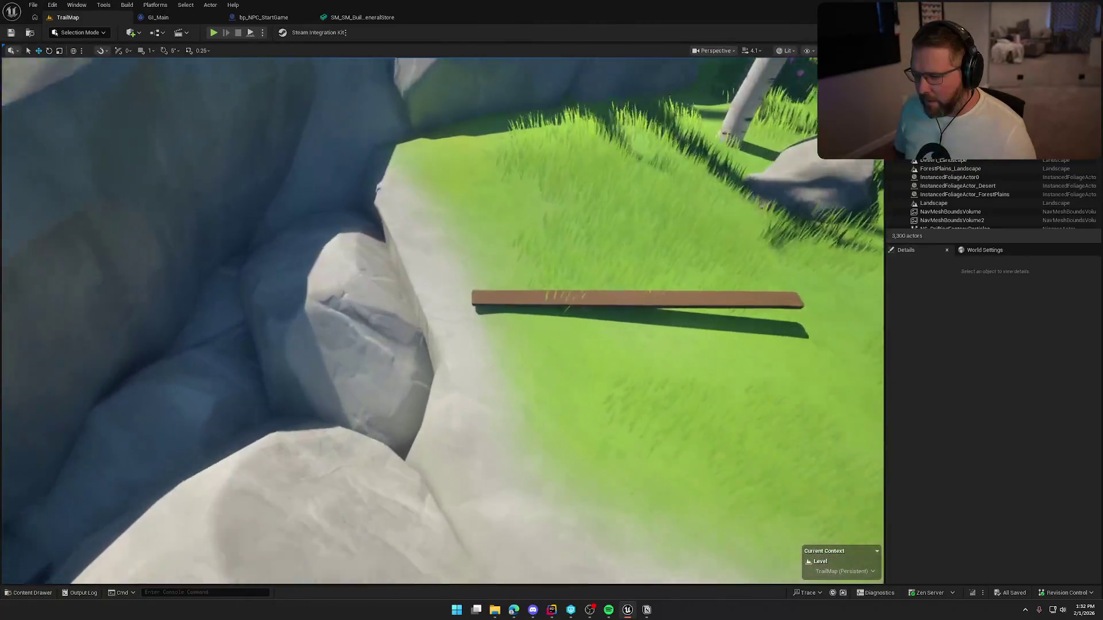
left_click(607, 302)
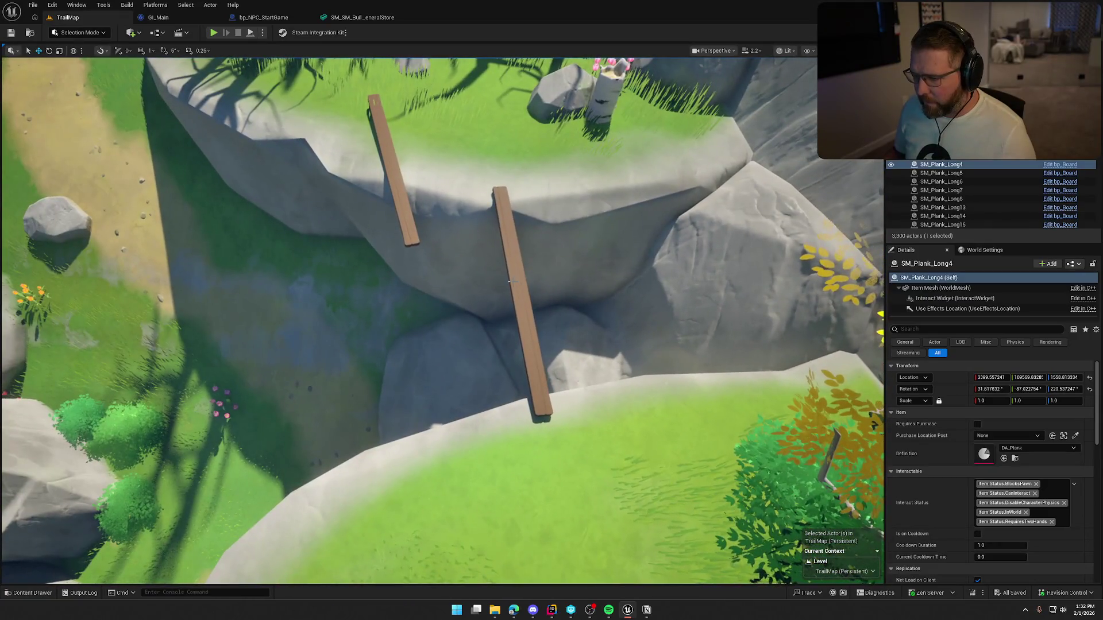
- Slide SM_Plank_Long5 left along X and rotate SM_Plank_Long8 about 10 degrees
left_click(509, 282)
mouse_move(475, 204)
left_mouse_down()
mouse_move(523, 212)
mouse_move(475, 204)
left_mouse_up()
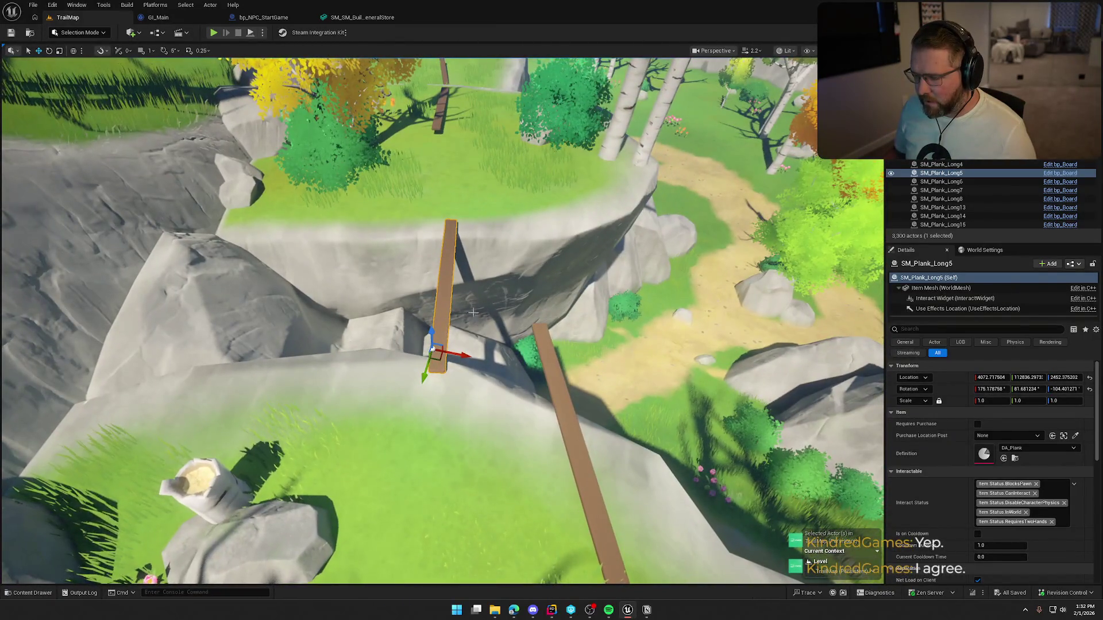
left_click_drag(438, 361, 421, 357)
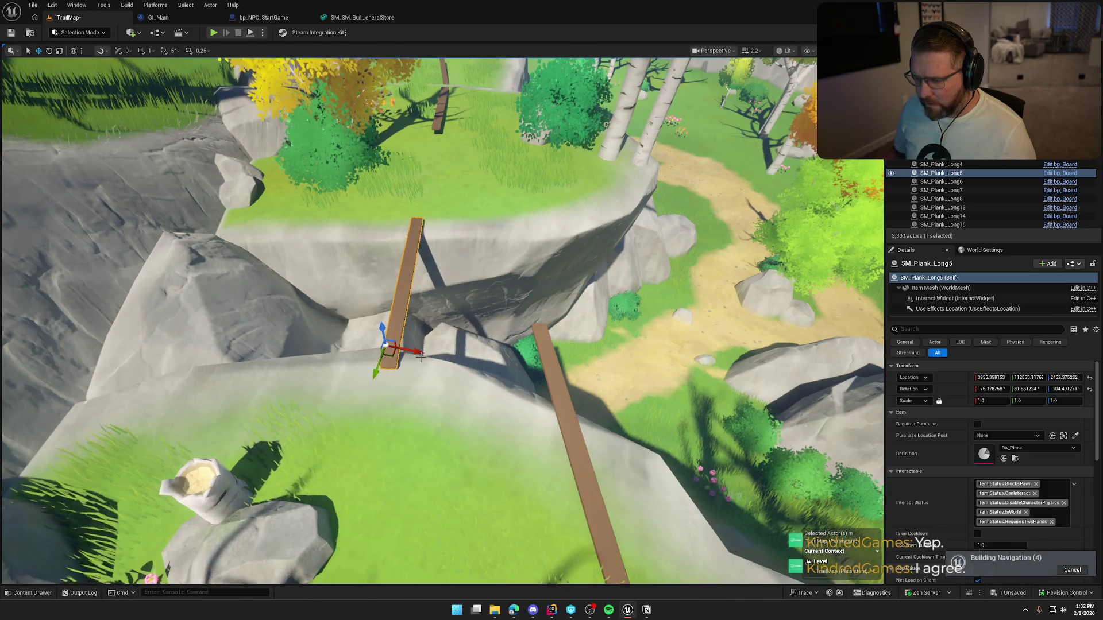
left_click(575, 477)
mouse_move(575, 477)
left_mouse_down()
mouse_move(577, 459)
mouse_move(502, 315)
left_mouse_up()
scroll(551, 350, "up", 3)
key("e")
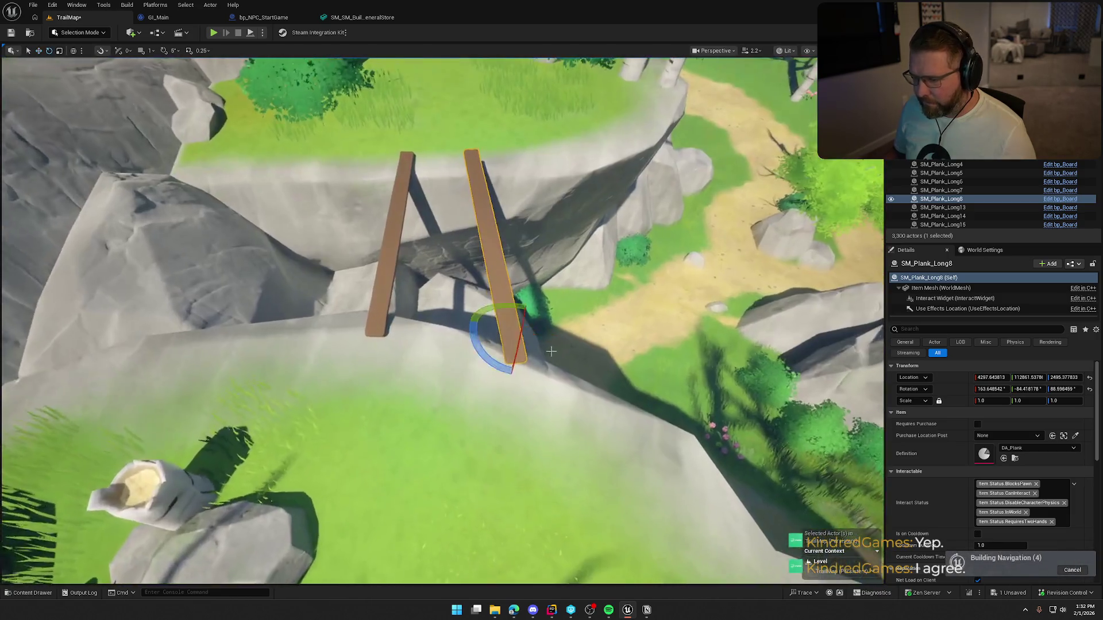
left_click_drag(552, 351, 574, 352)
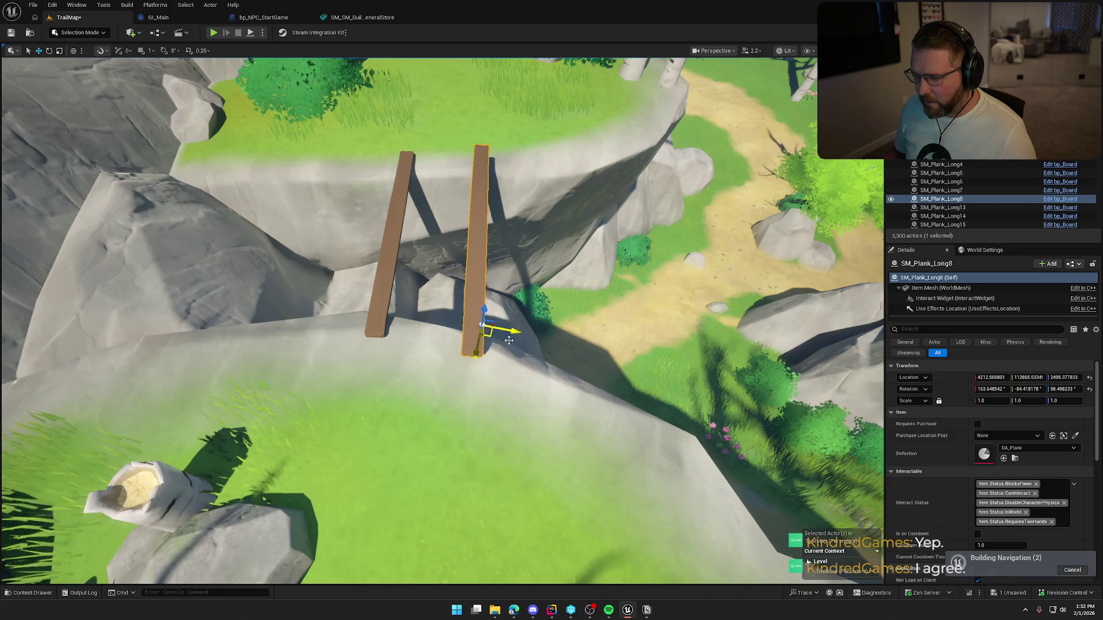
key("Escape")
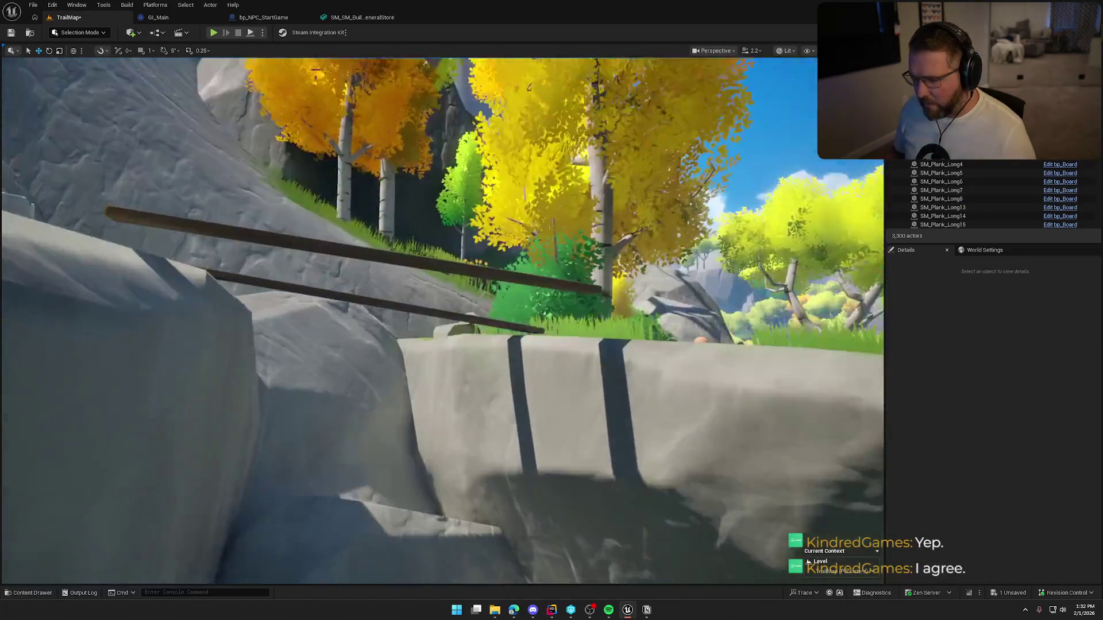
- Lower SM_Plank_Long8 onto the rock ledge across the gap
left_click_drag(456, 237, 457, 237)
left_click(469, 235)
mouse_move(281, 202)
left_mouse_down()
mouse_move(285, 224)
mouse_move(271, 248)
mouse_move(280, 248)
left_mouse_up()
key("Escape")
left_click(262, 32)
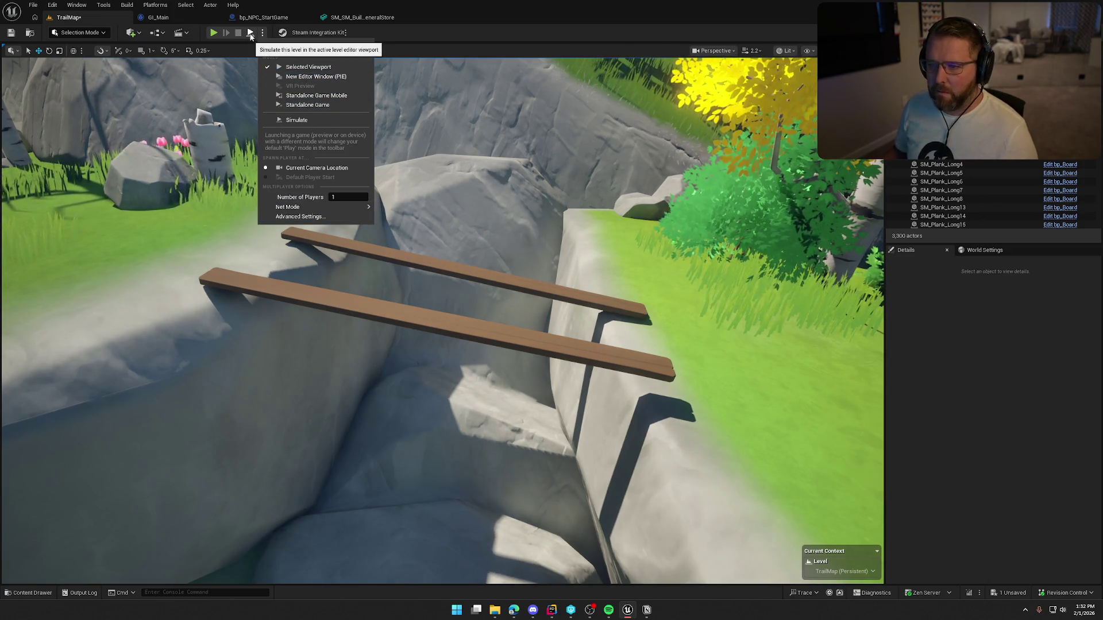
left_click(396, 56)
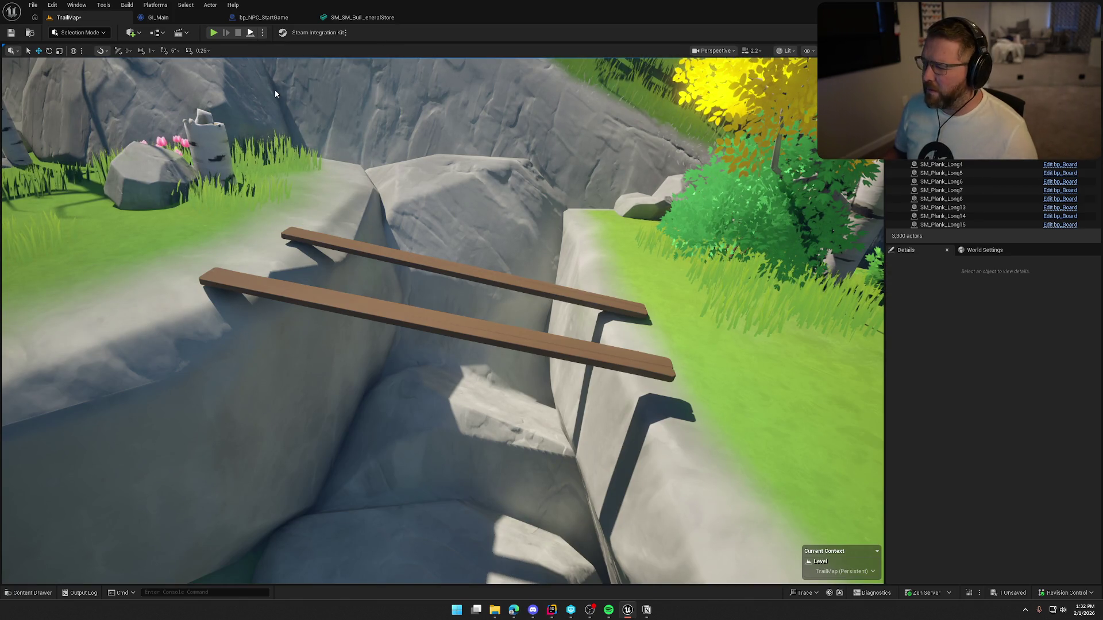
key("alt+p")
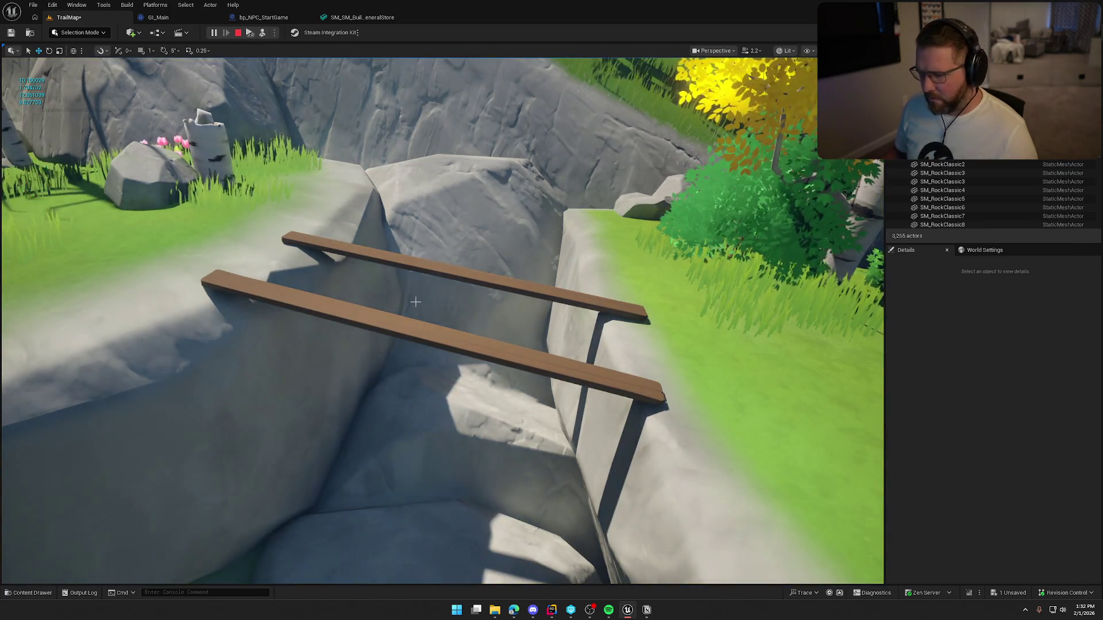
key("Escape")
left_click_drag(414, 268, 410, 194)
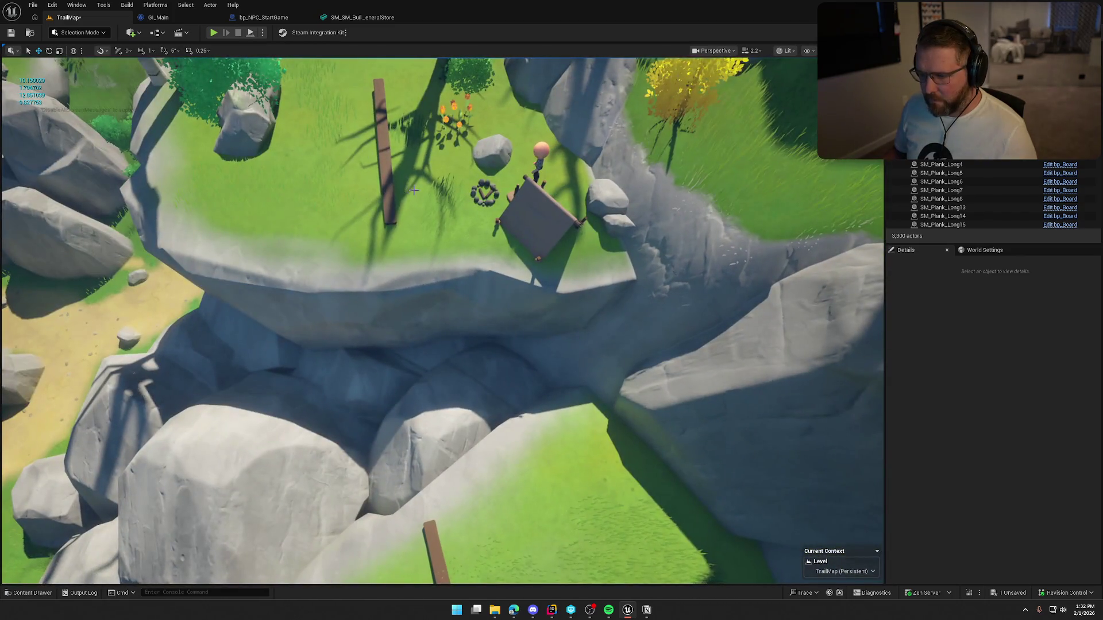
left_click(386, 184)
key("f")
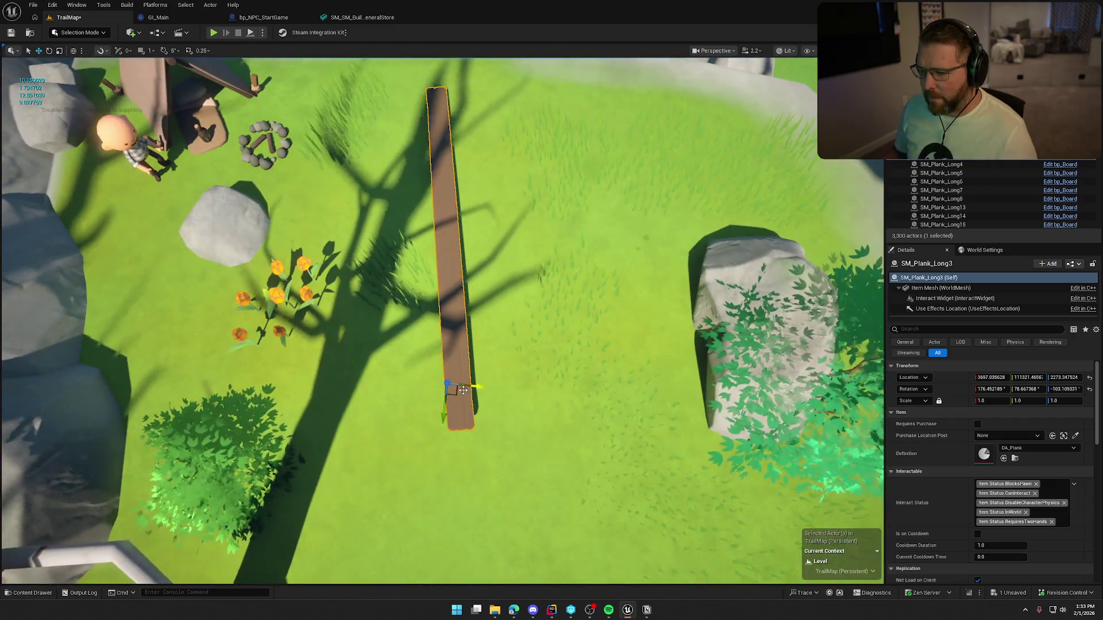
- Carry the first plank over the gap, raise it to the ledge and turn it slightly
mouse_move(463, 390)
left_mouse_down()
mouse_move(492, 166)
mouse_move(557, 156)
left_mouse_up()
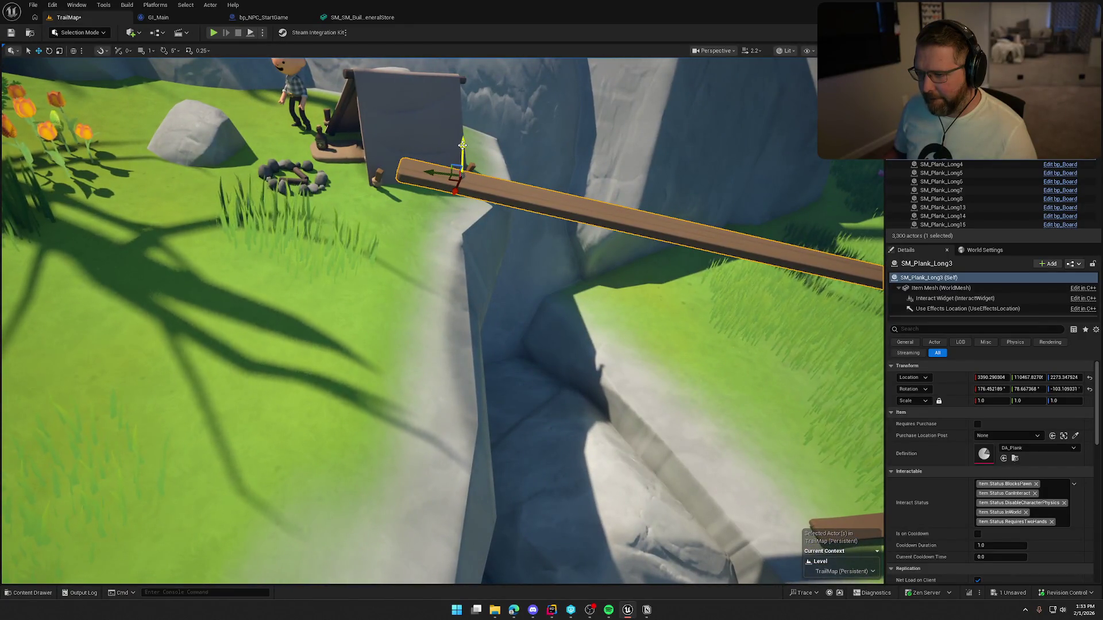
left_click_drag(499, 335, 502, 291)
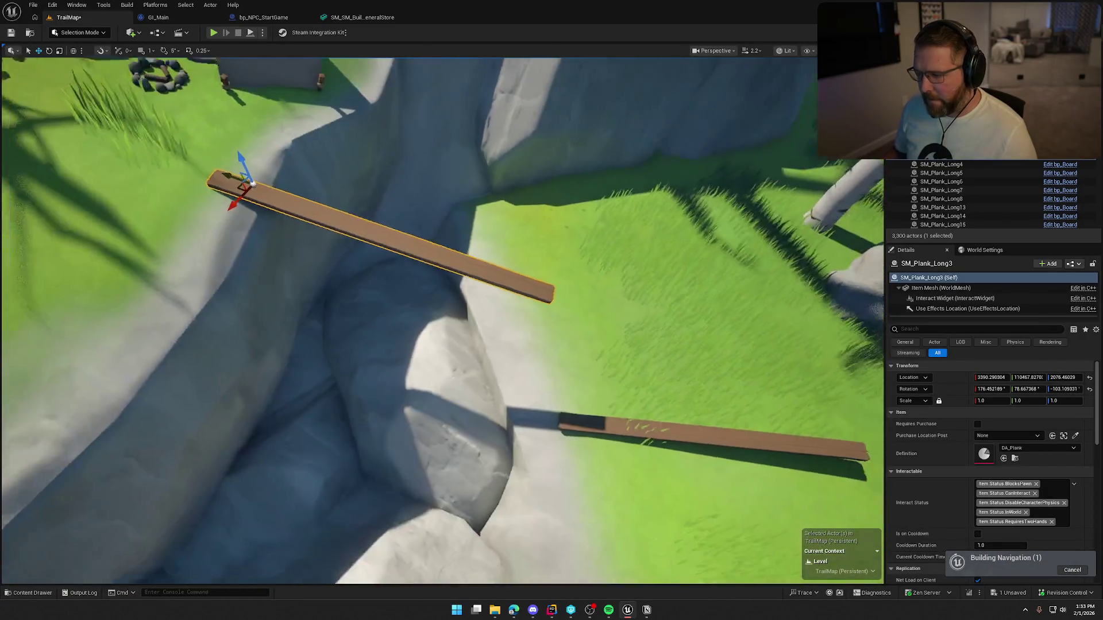
left_click_drag(552, 237, 626, 221)
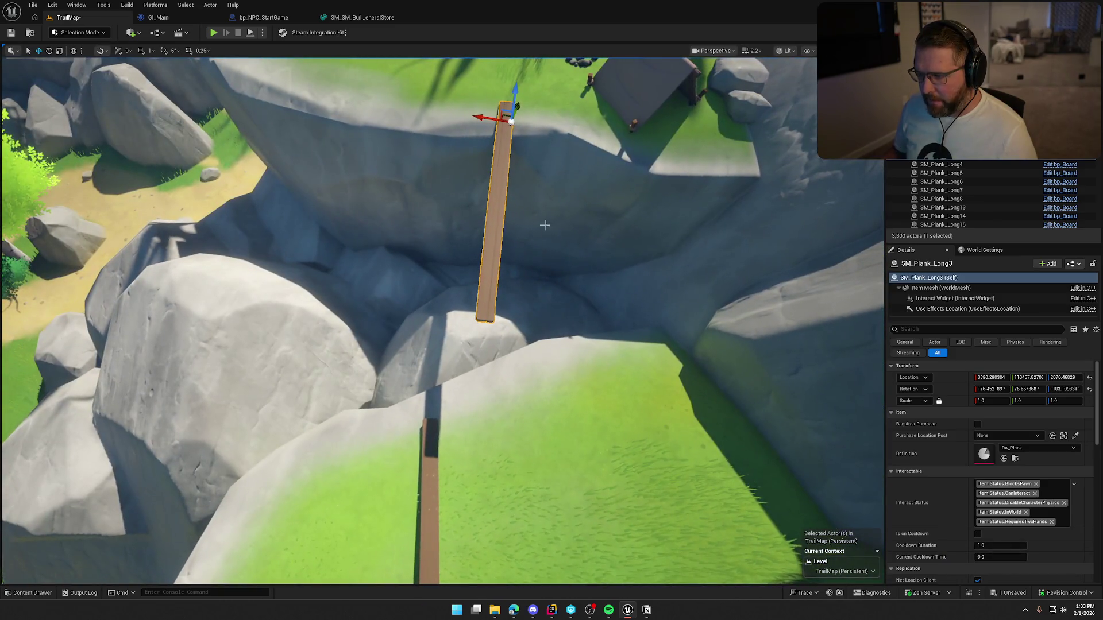
left_click_drag(461, 114, 458, 116)
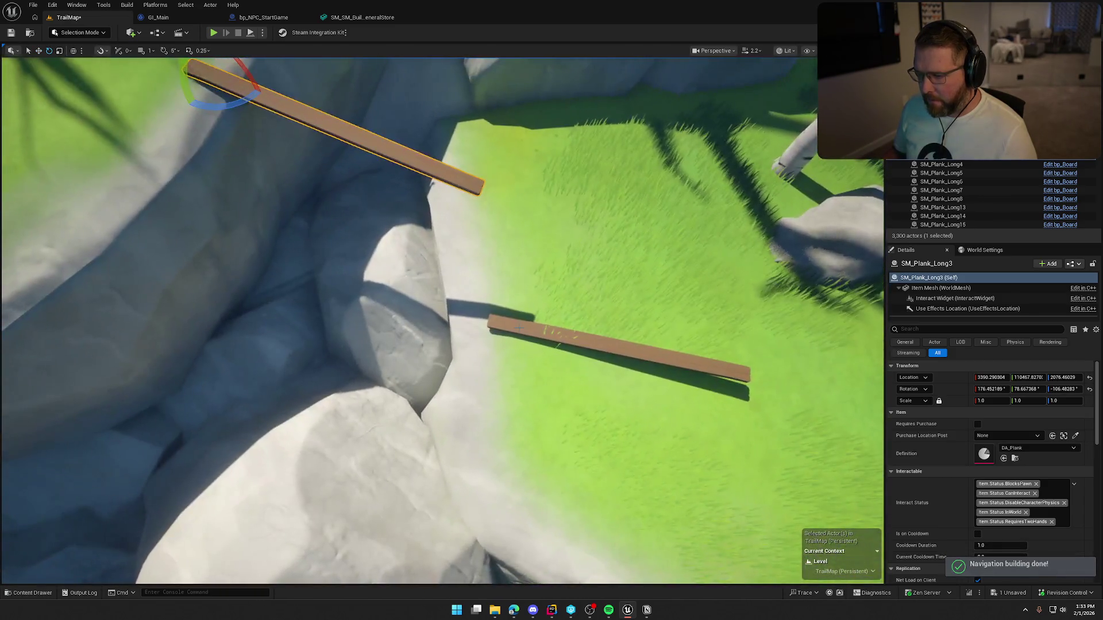
- Raise SM_Plank_Long4 about 500 units to the ledge and rotate it roughly 5 degrees
left_click(519, 328)
key("f")
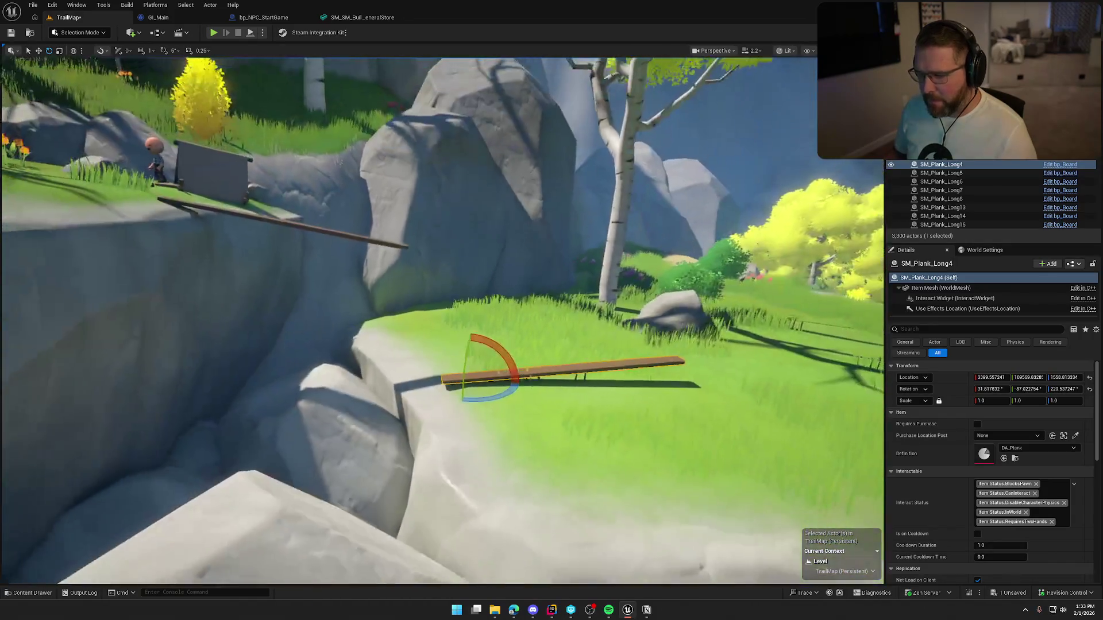
mouse_move(474, 349)
left_mouse_down()
mouse_move(463, 377)
mouse_move(271, 542)
mouse_move(697, 167)
mouse_move(270, 569)
left_mouse_up()
key("f")
key("e")
left_click_drag(509, 390, 465, 402)
mouse_move(546, 365)
left_mouse_down()
mouse_move(546, 230)
mouse_move(516, 365)
left_mouse_up()
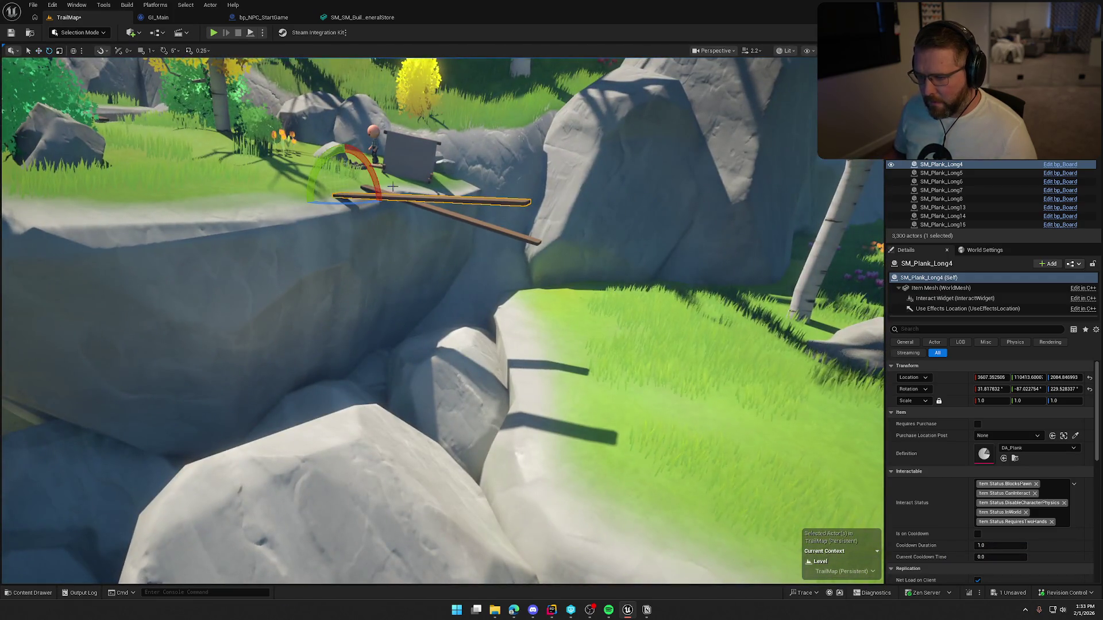
left_click_drag(343, 236, 339, 236)
mouse_move(436, 223)
left_mouse_down()
mouse_move(445, 298)
mouse_move(452, 210)
left_mouse_up()
- Slide SM_Plank_Long3 along X and align SM_Plank_Long4 parallel beside it
left_click(430, 166)
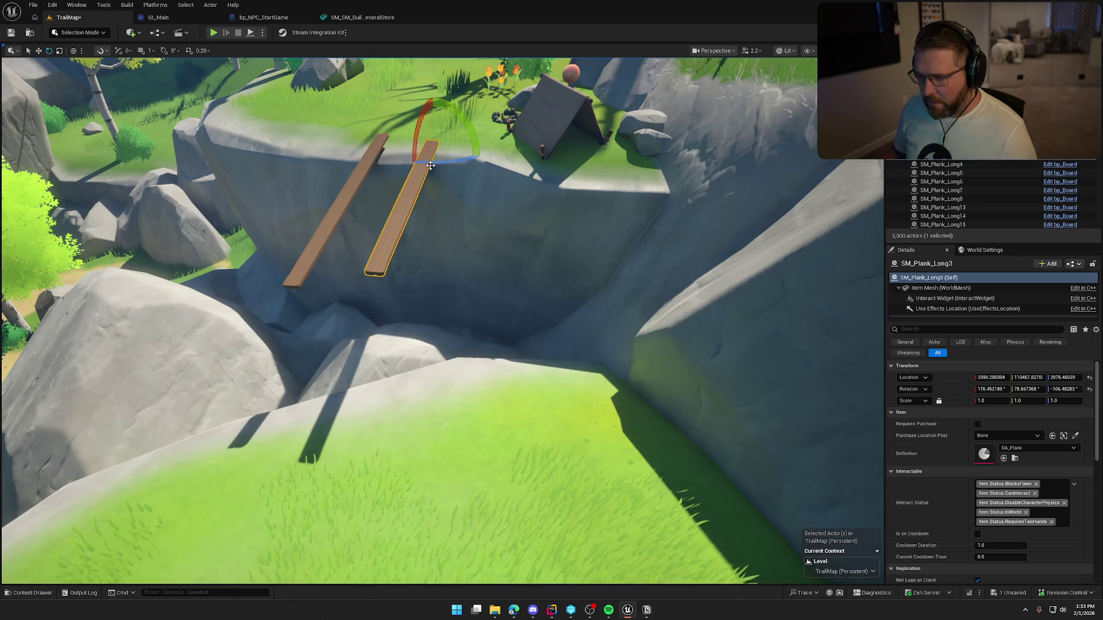
mouse_move(445, 159)
left_mouse_down()
mouse_move(470, 161)
mouse_move(447, 155)
mouse_move(493, 144)
mouse_move(477, 109)
mouse_move(464, 151)
left_mouse_up()
left_click(941, 164)
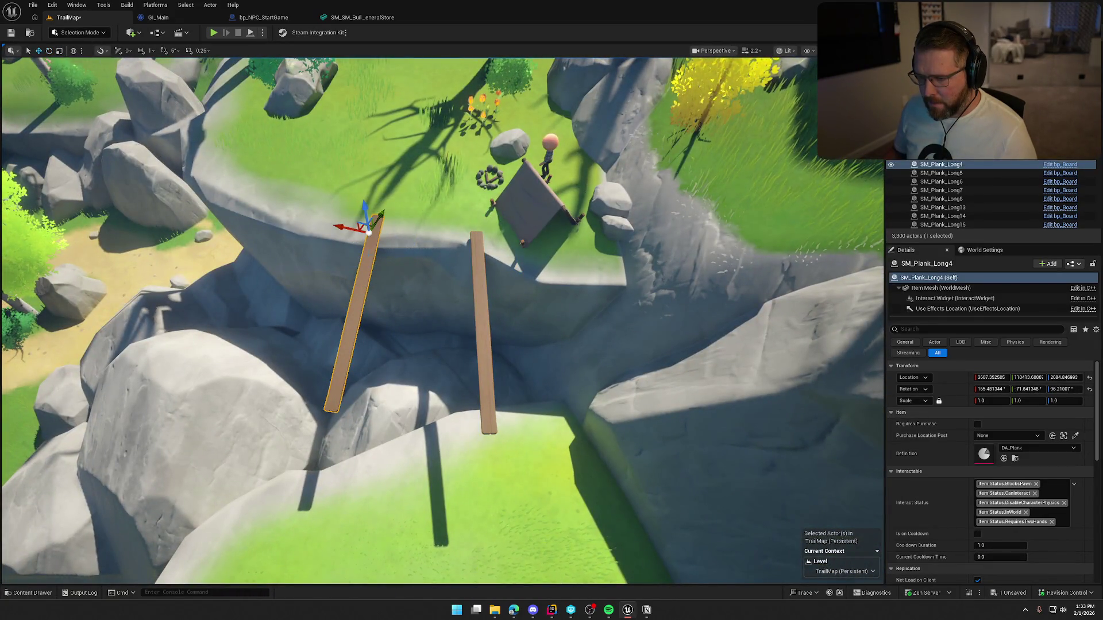
mouse_move(348, 224)
left_mouse_down()
mouse_move(384, 322)
mouse_move(364, 259)
mouse_move(431, 229)
mouse_move(357, 249)
mouse_move(342, 236)
mouse_move(345, 207)
left_mouse_up()
key("e")
key("w")
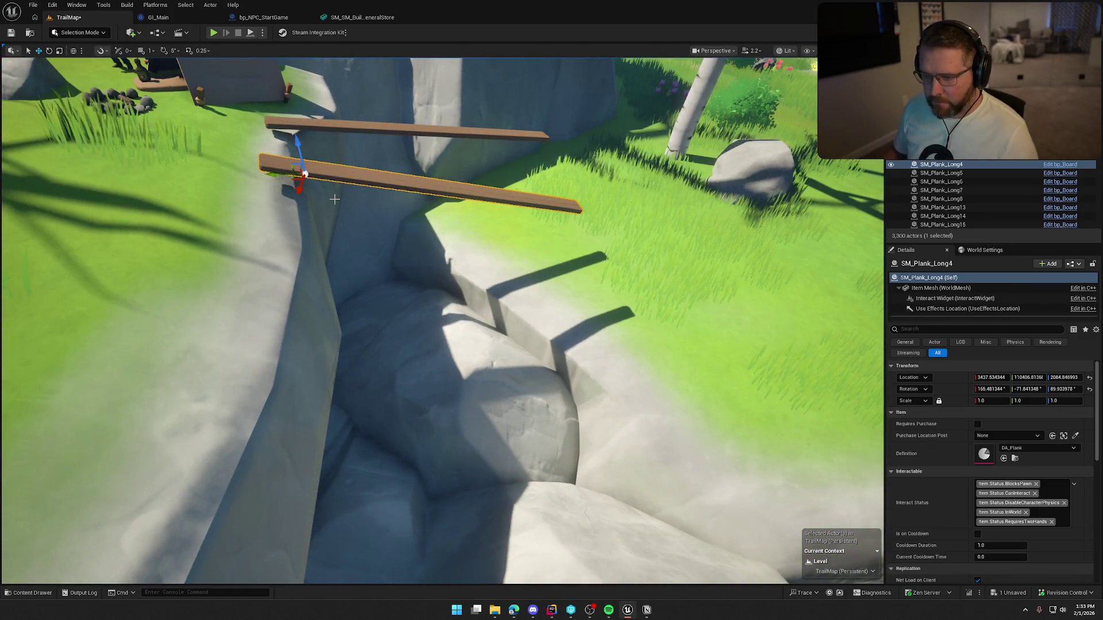
scroll(336, 201, "down", 3)
key("Escape")
left_click_drag(338, 201, 333, 184)
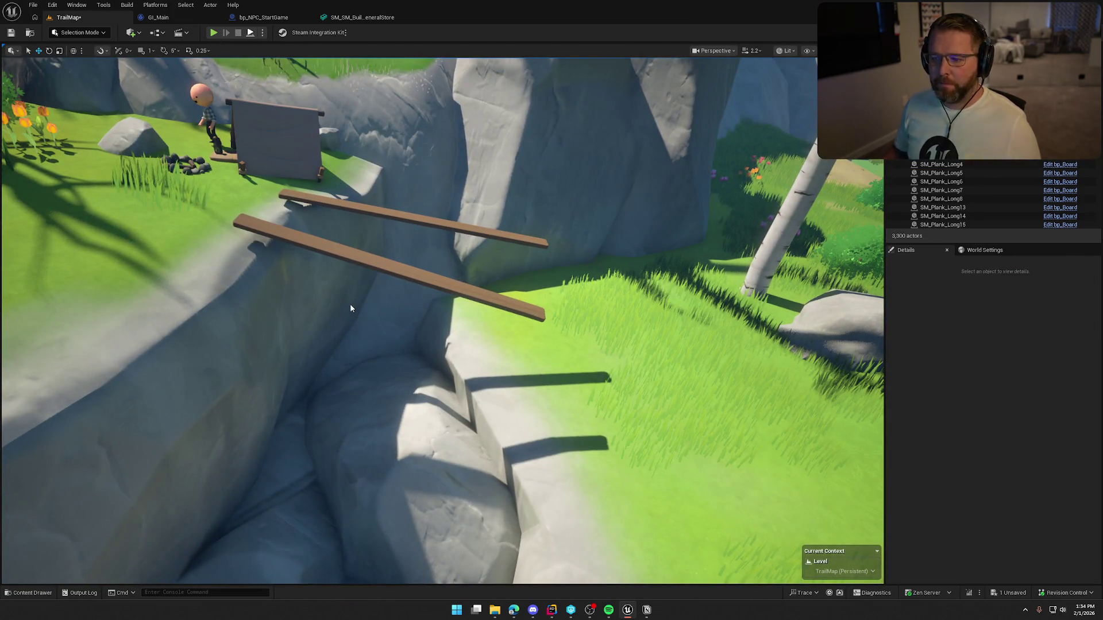
key("alt+p")
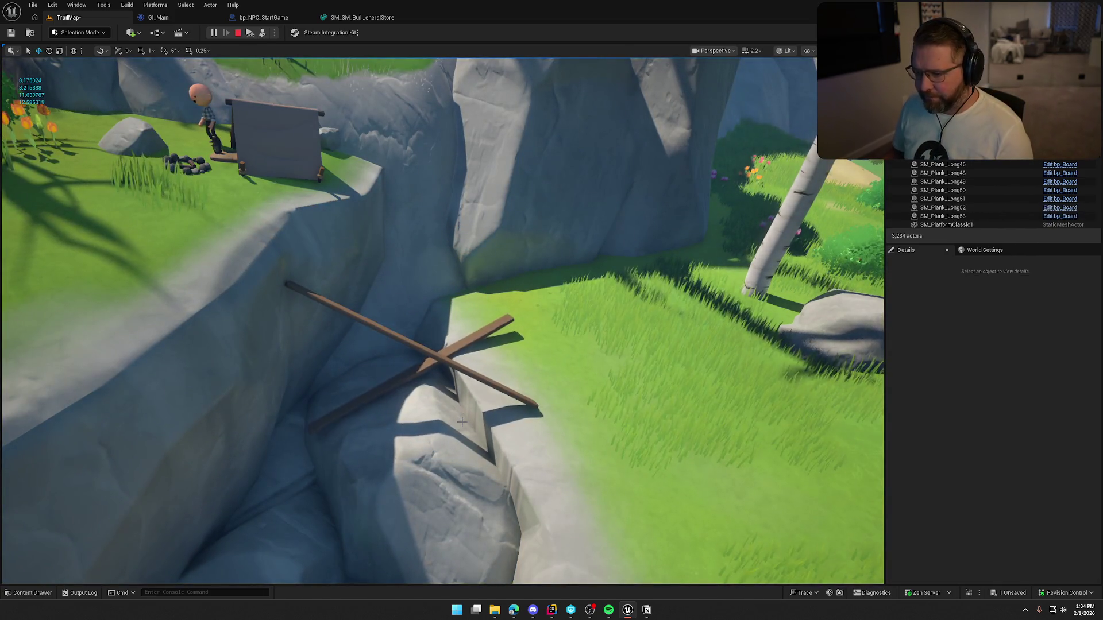
key("Escape")
mouse_move(554, 397)
left_mouse_down()
mouse_move(540, 368)
mouse_move(552, 402)
mouse_move(548, 388)
mouse_move(575, 402)
left_mouse_up()
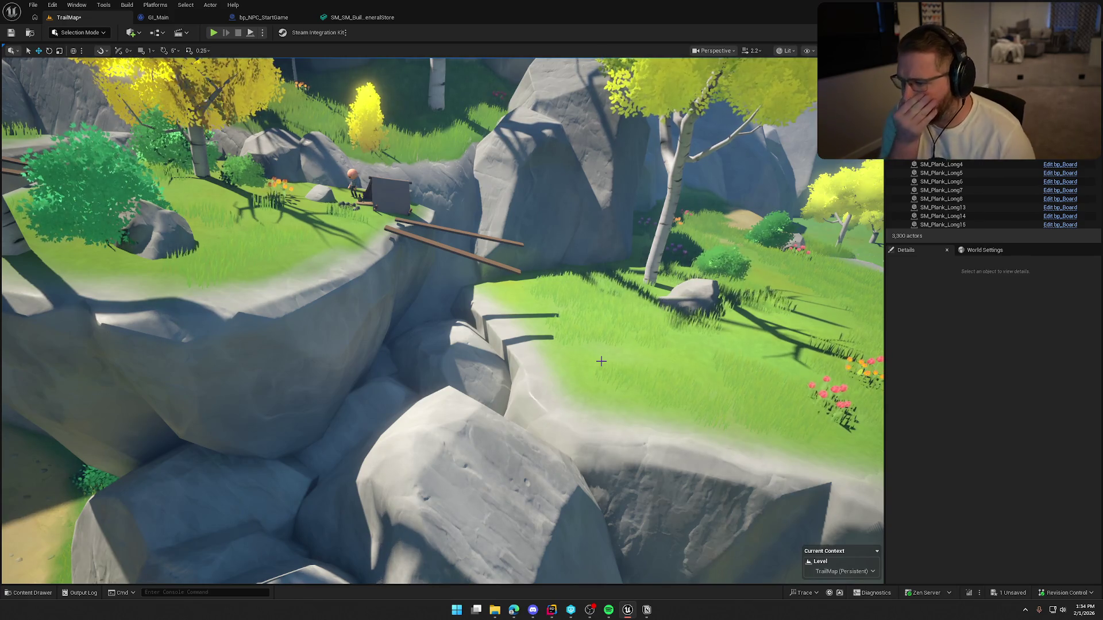
left_click_drag(591, 338, 422, 316)
left_click(423, 315)
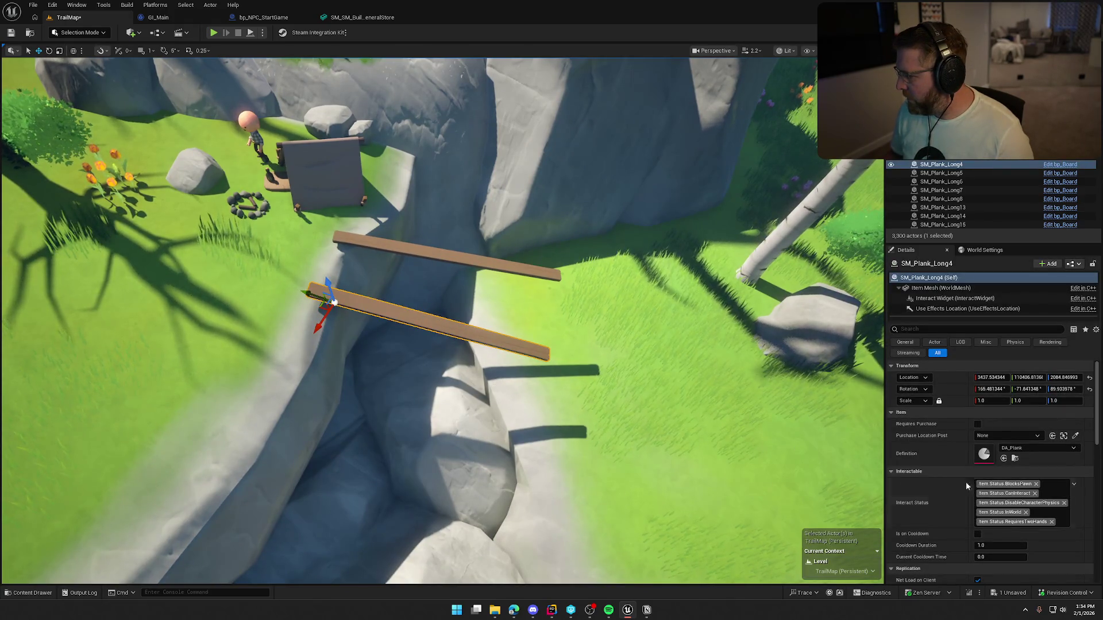
- Inspect the plank bridge, frame SM_Plank_Long4 and delete it
left_click_drag(802, 438, 680, 480)
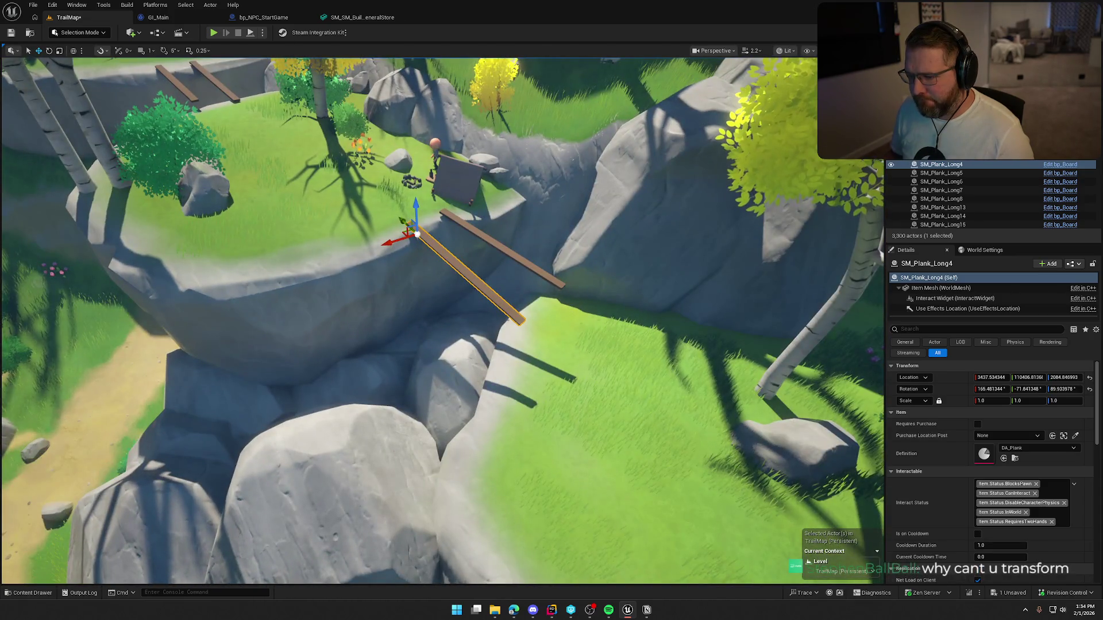
left_click_drag(547, 363, 520, 377)
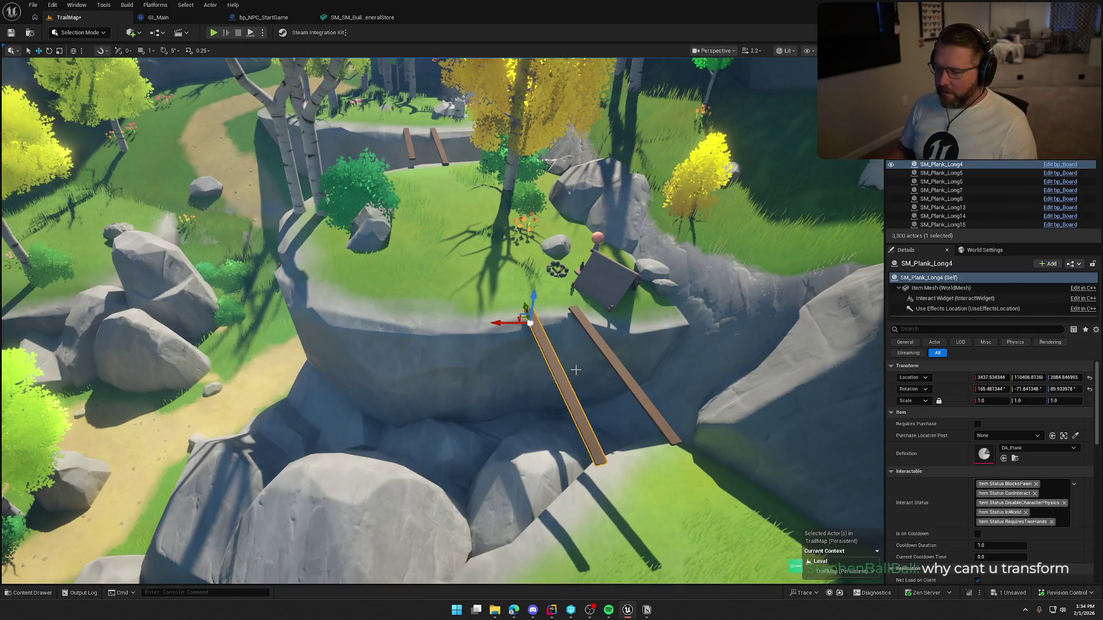
mouse_move(583, 397)
left_mouse_down()
mouse_move(540, 406)
mouse_move(614, 435)
left_mouse_up()
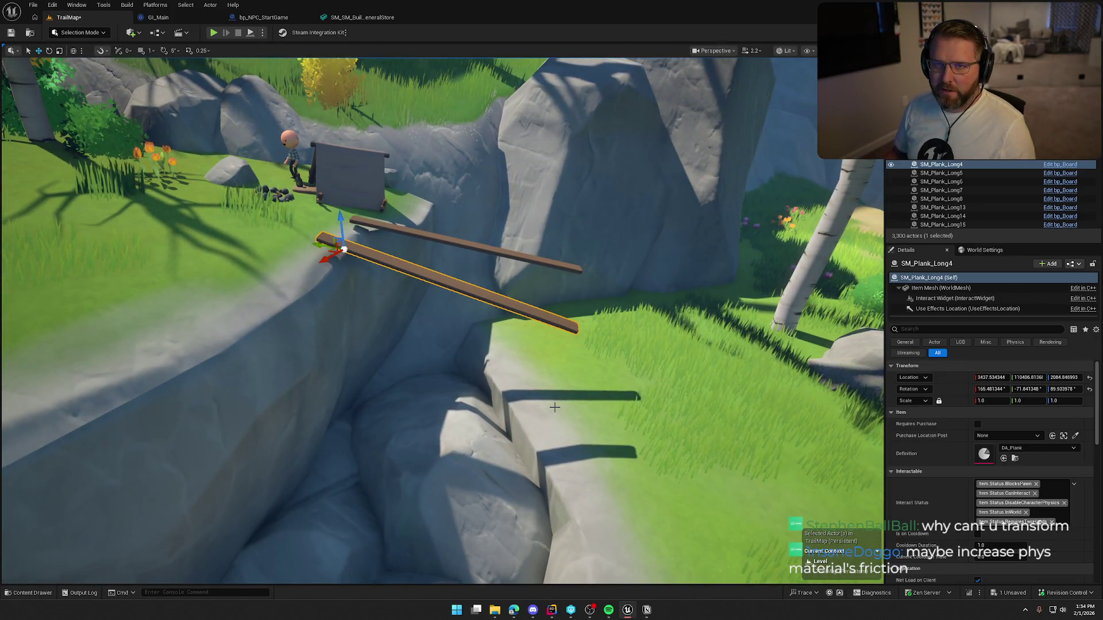
left_click_drag(285, 305, 393, 315)
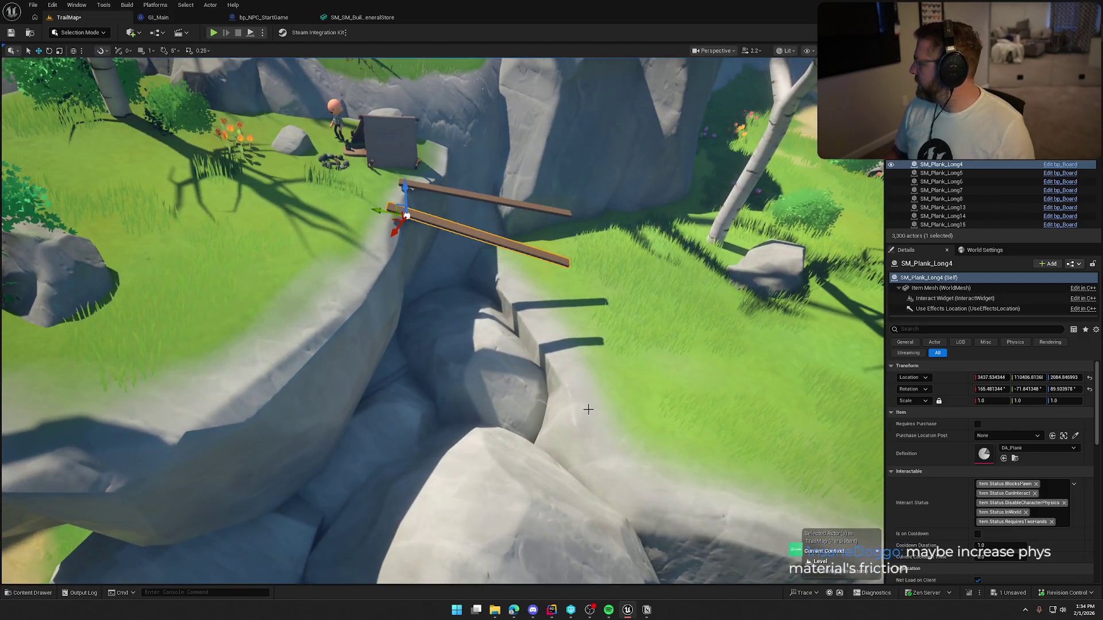
key("f")
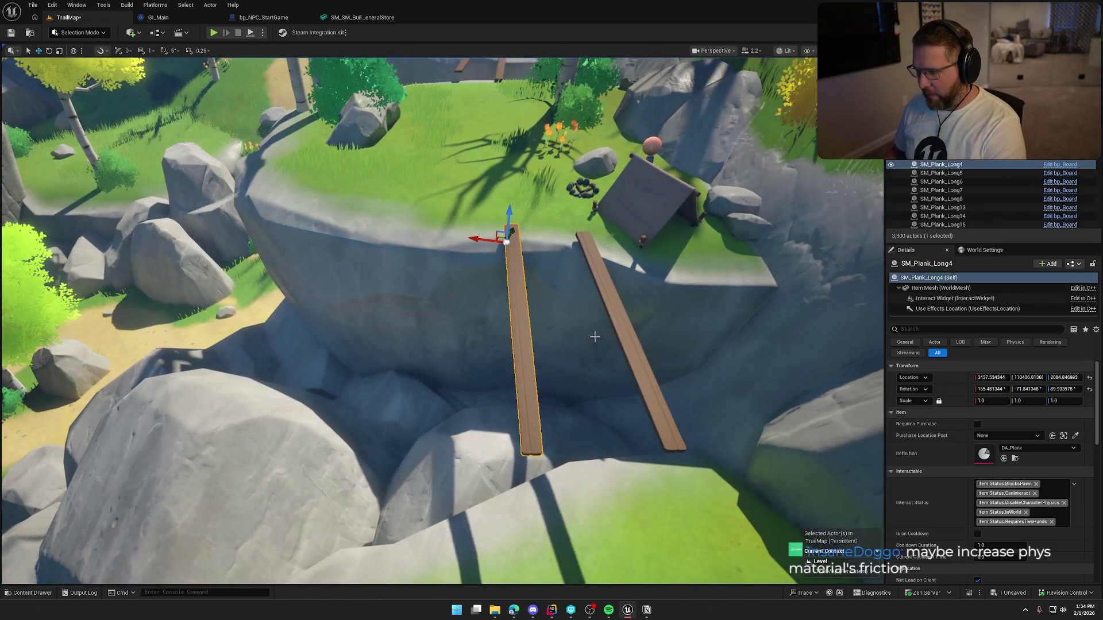
key("Delete")
left_click(620, 294)
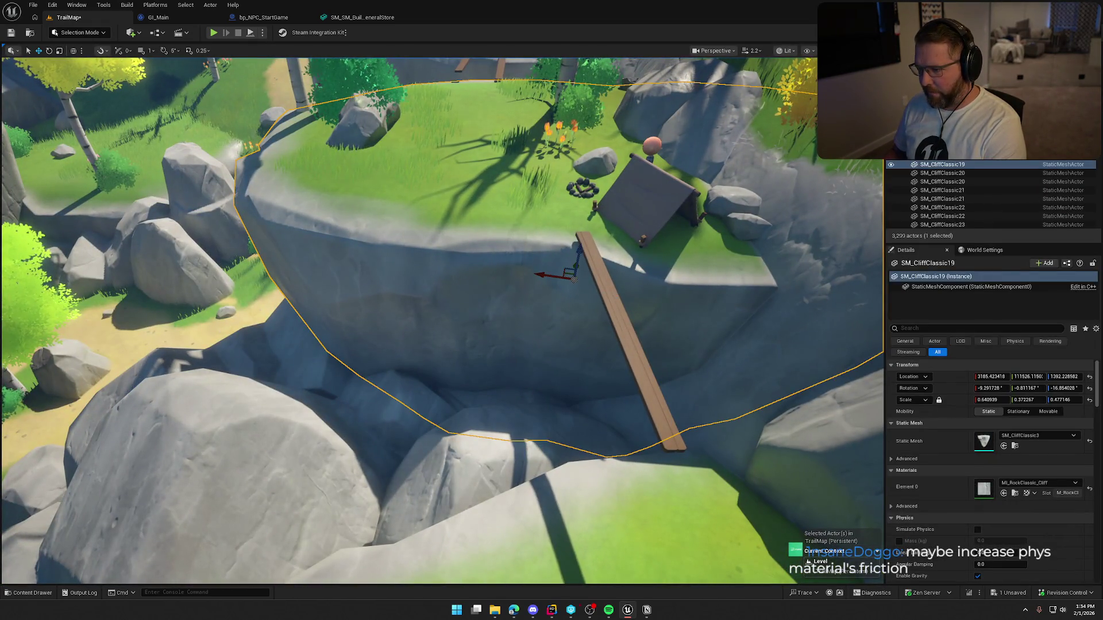
- Delete the remaining plank and place the Classic2 cliff mesh from the asset library
left_click(585, 258)
key("Delete")
left_click(579, 253)
key("ctrl+space")
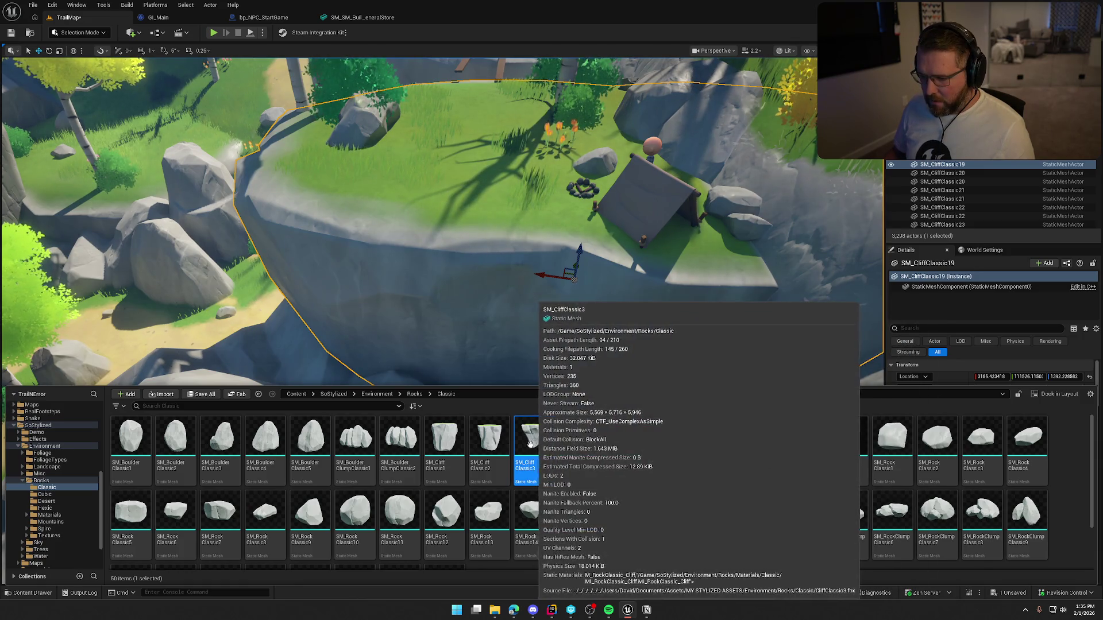
mouse_move(493, 441)
left_mouse_down()
mouse_move(502, 333)
mouse_move(488, 397)
left_mouse_up()
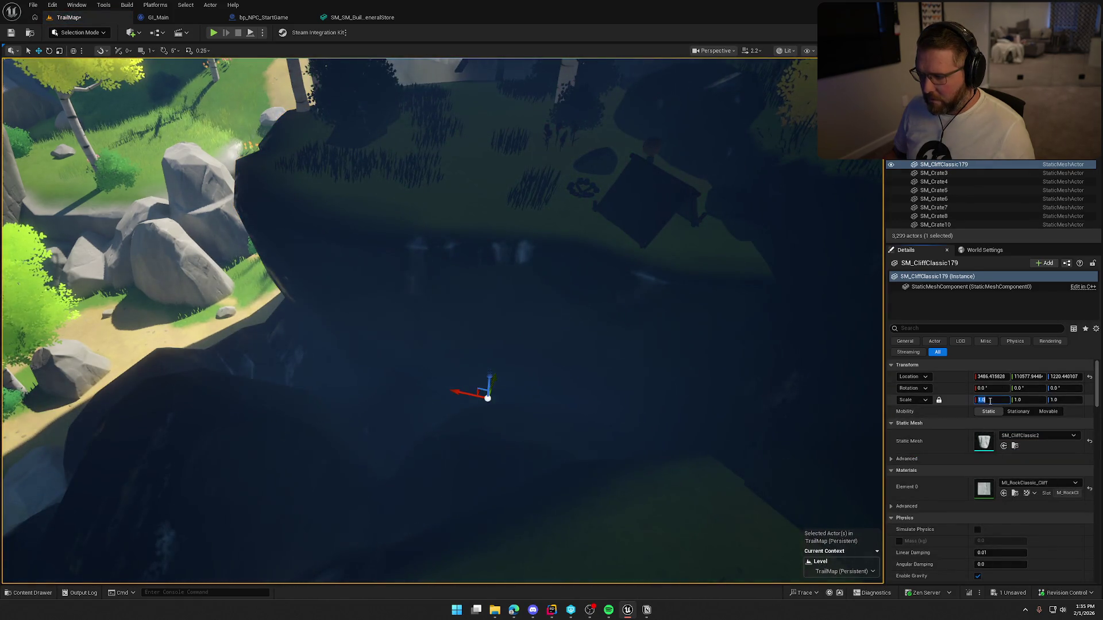
- Scale the cliff piece to 0.25, raise it and snap it down onto the ground
type("0.1")
key("Return")
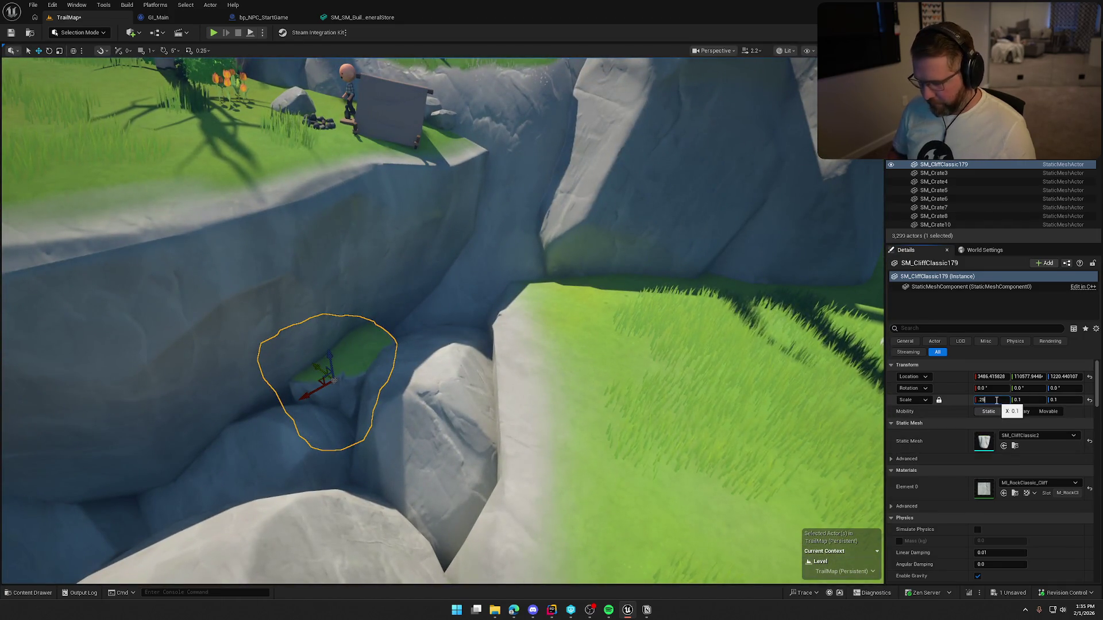
key("Return")
mouse_move(519, 385)
left_mouse_down()
mouse_move(358, 363)
mouse_move(433, 396)
left_mouse_up()
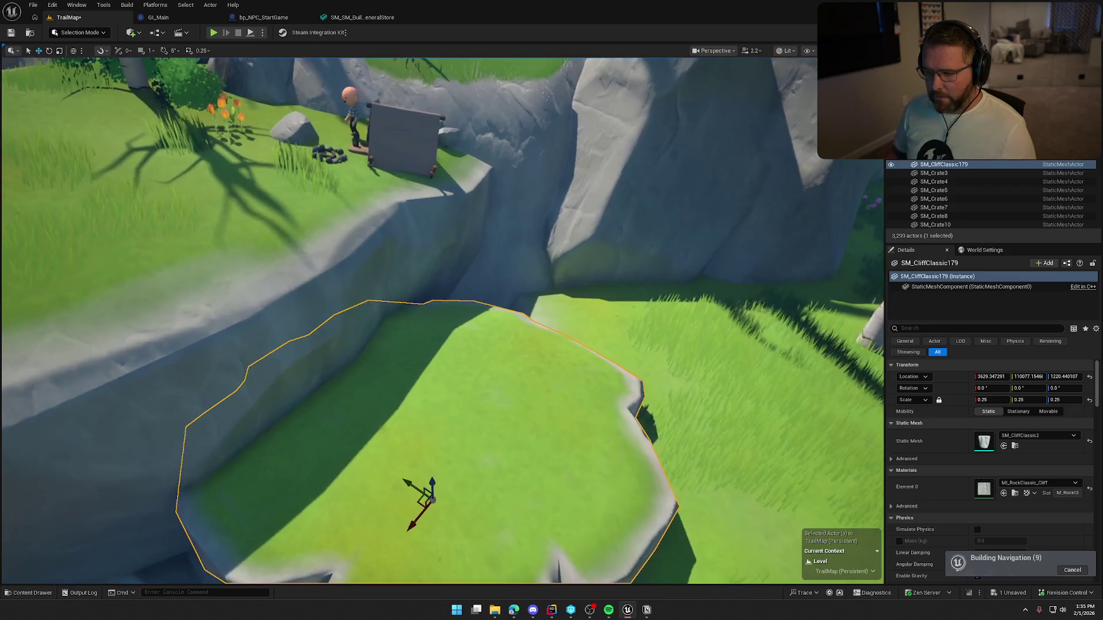
left_click_drag(426, 482, 433, 435)
key("End")
key("f")
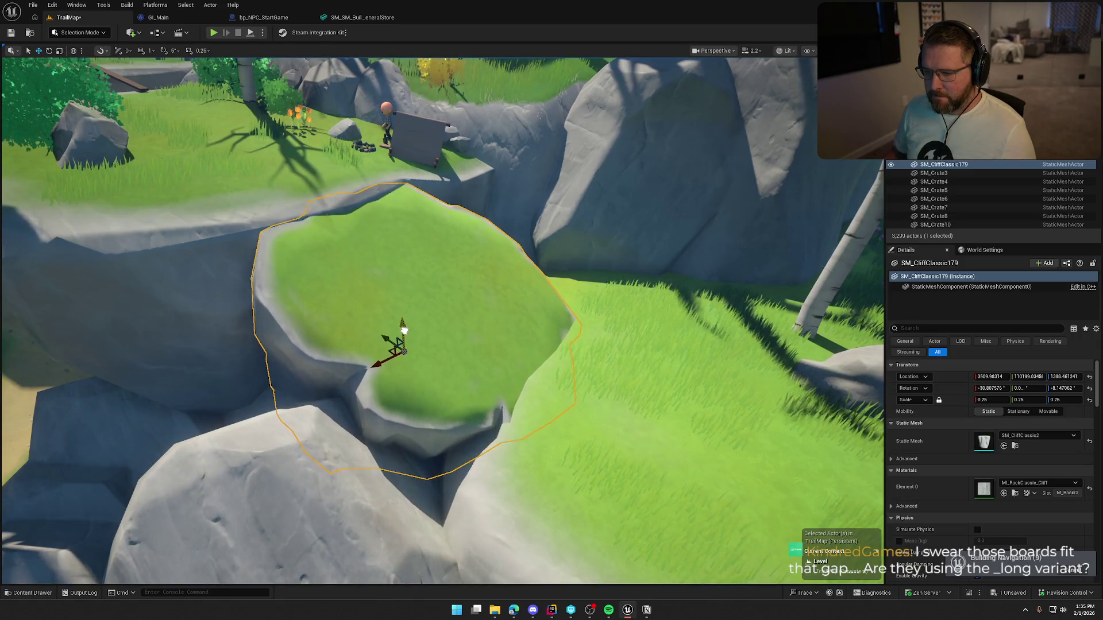
- Deselect the new grassy ledge and save the map
mouse_move(405, 332)
left_mouse_down()
mouse_move(482, 342)
mouse_move(482, 308)
mouse_move(482, 339)
left_mouse_up()
key("Escape")
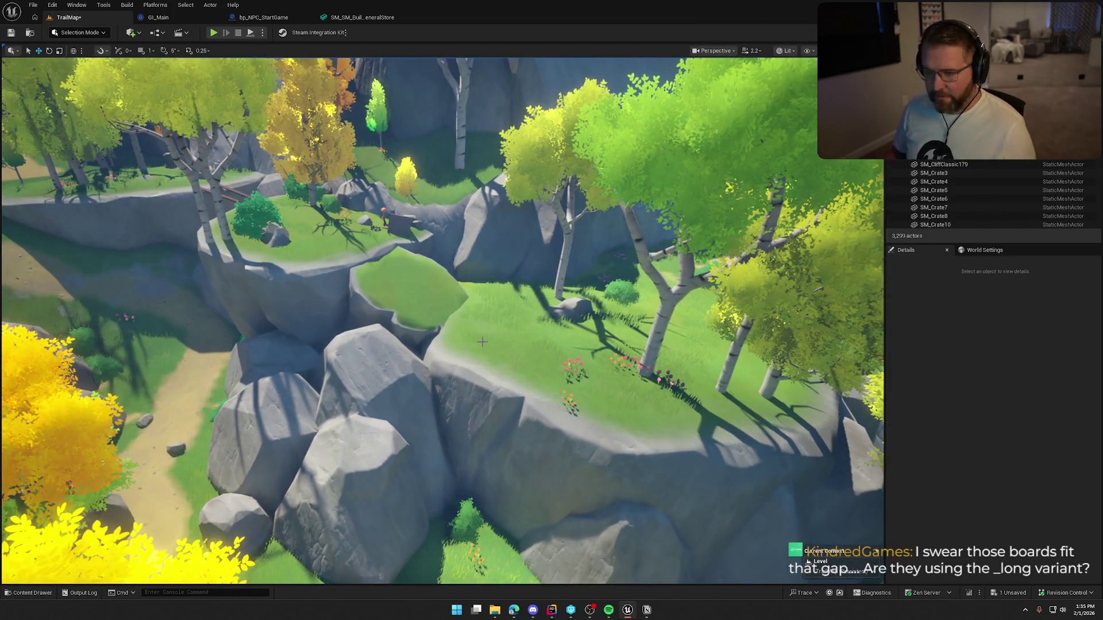
key("ctrl+s")
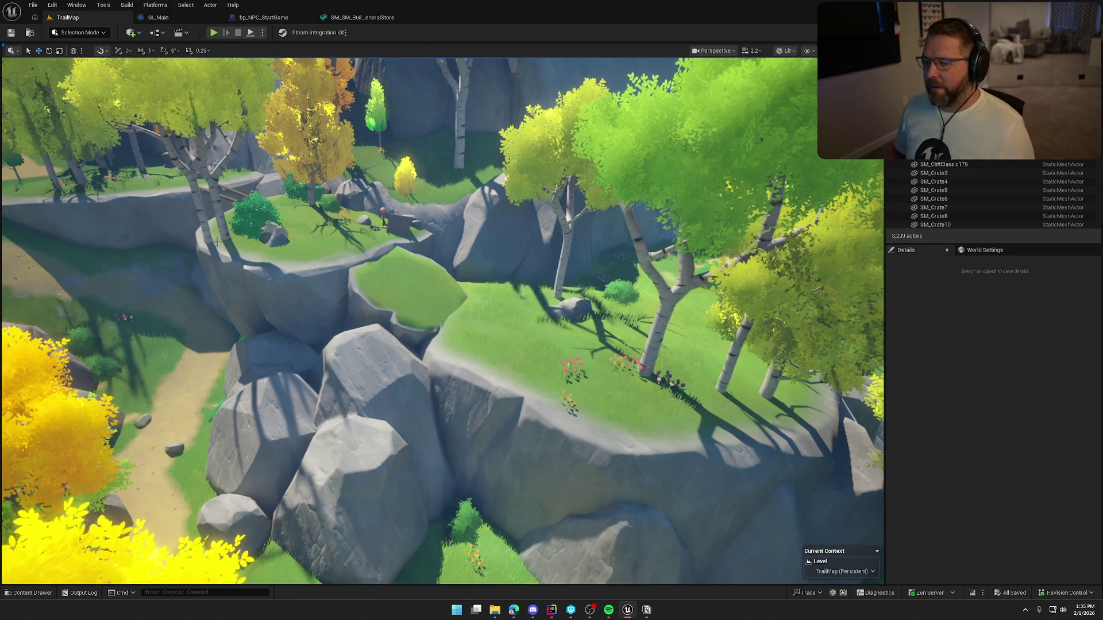
left_click_drag(415, 278, 414, 295)
- Duplicate the lower plank, set the copy's definition to DA_Plank_Long and move it onto the plank
left_click(425, 360)
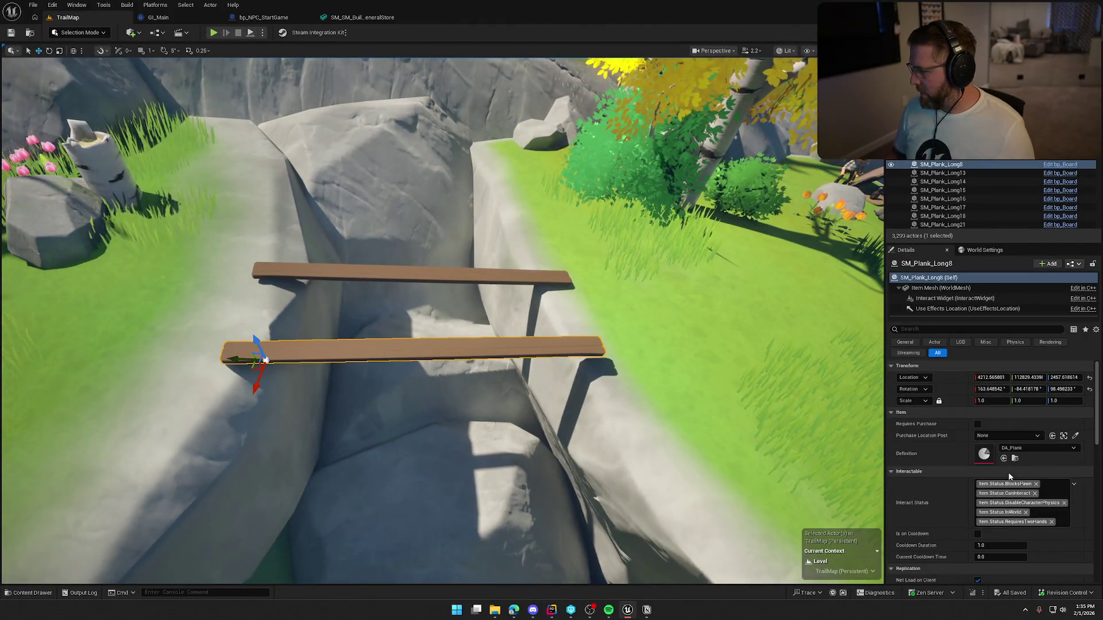
left_click(1015, 459)
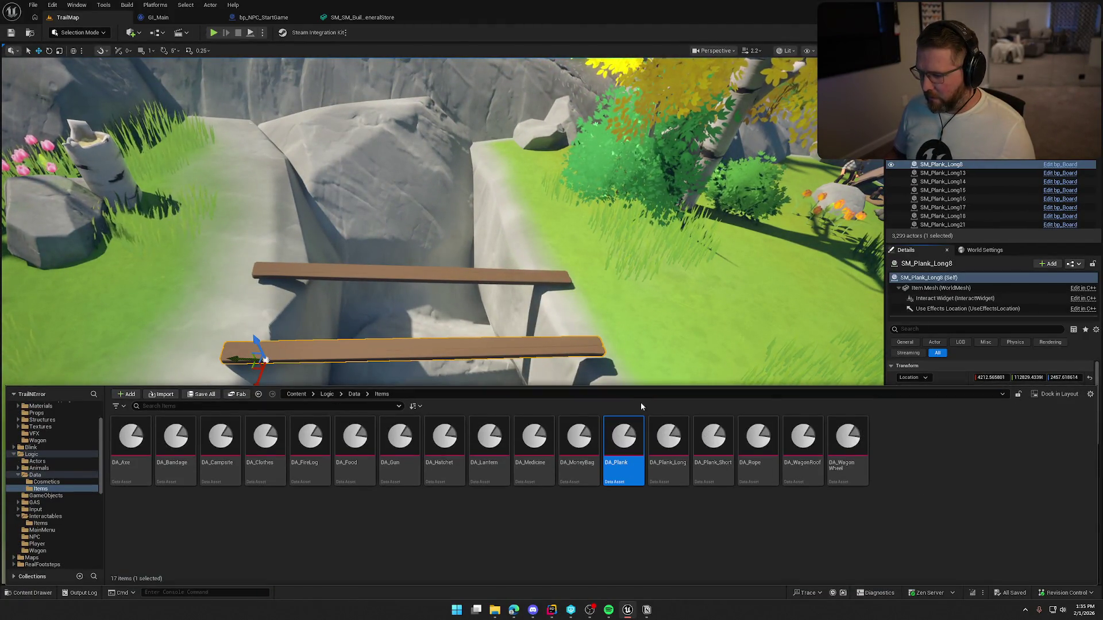
scroll(689, 341, "down", 10)
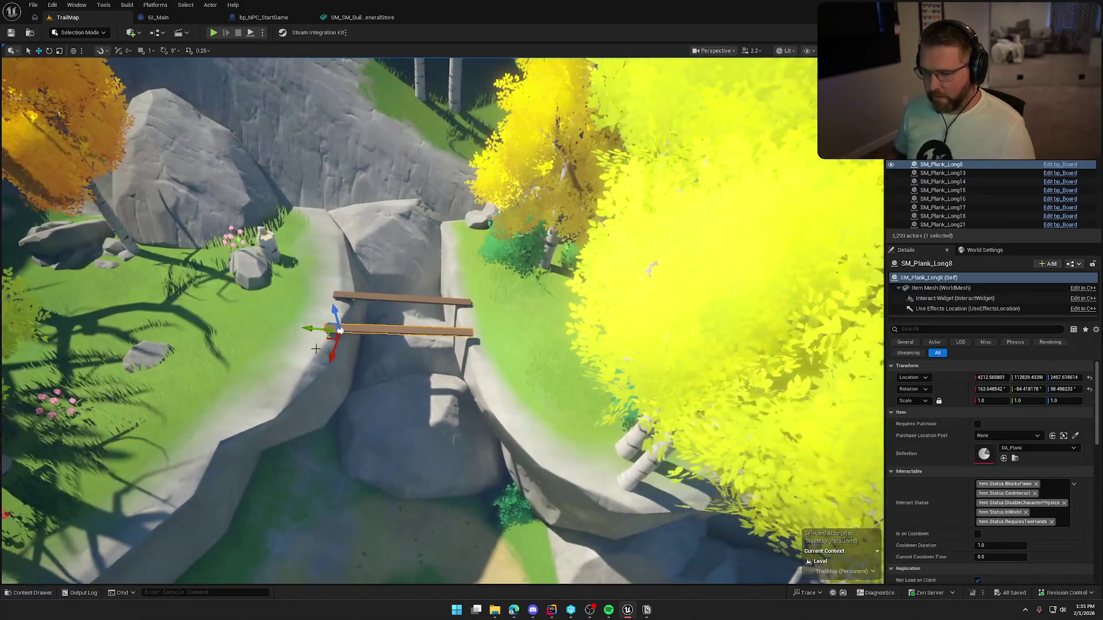
left_click_drag(308, 330, 510, 347)
left_click(1025, 448)
left_click(1026, 370)
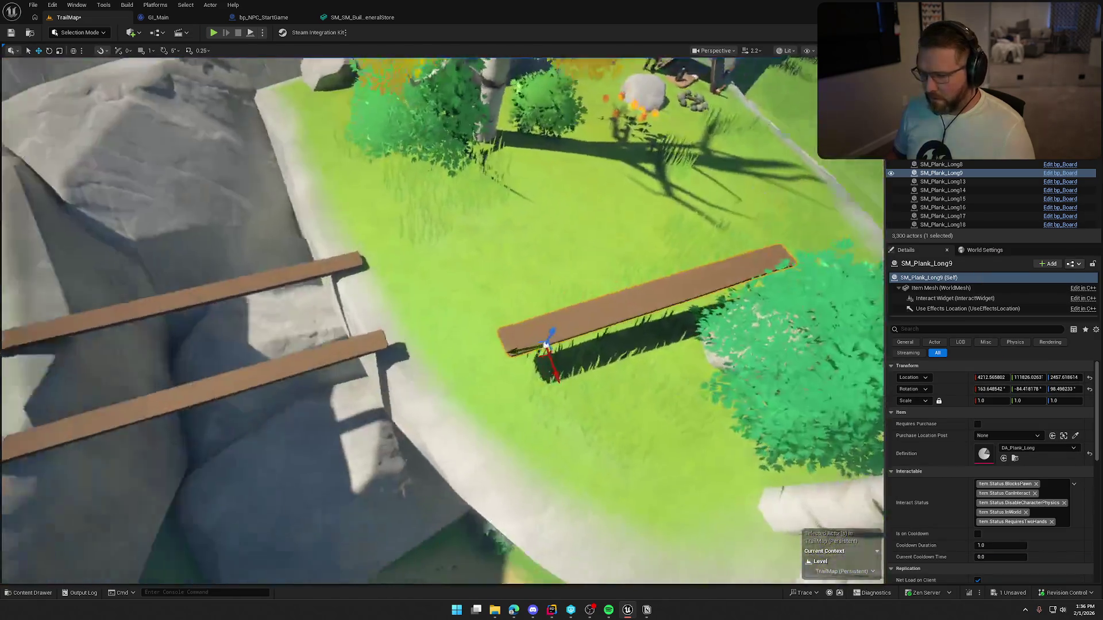
scroll(573, 383, "down", 5)
mouse_move(560, 343)
left_mouse_down()
mouse_move(222, 361)
mouse_move(267, 339)
mouse_move(359, 391)
left_mouse_up()
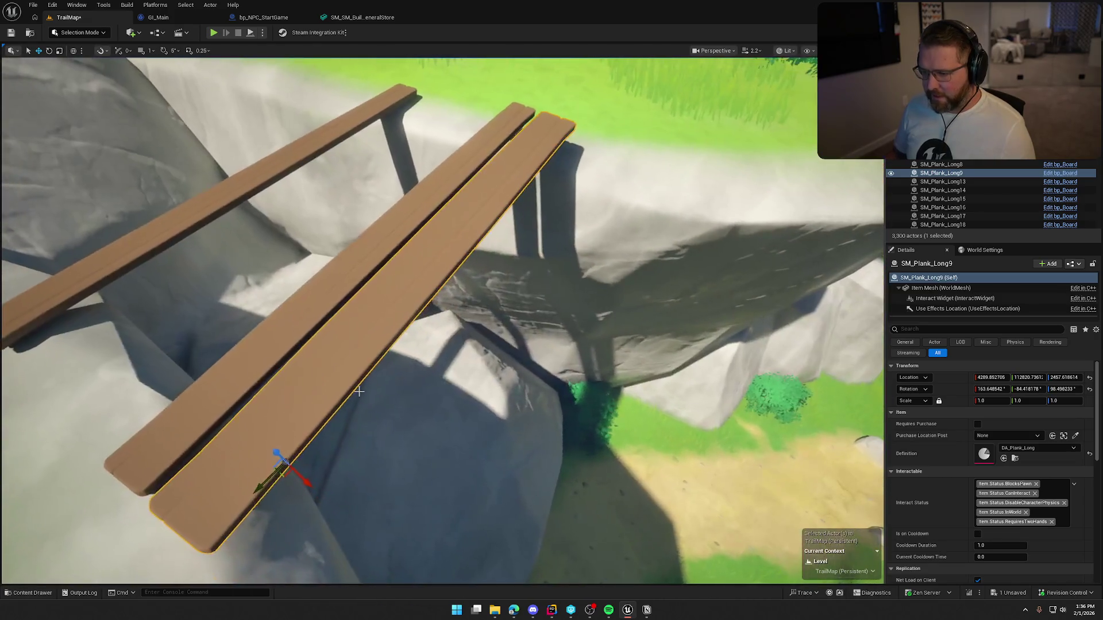
- Delete the long-plank copy, check both original planks' definitions unchanged, and save the map
key("Delete")
left_click(287, 321)
left_click(193, 208, "ctrl")
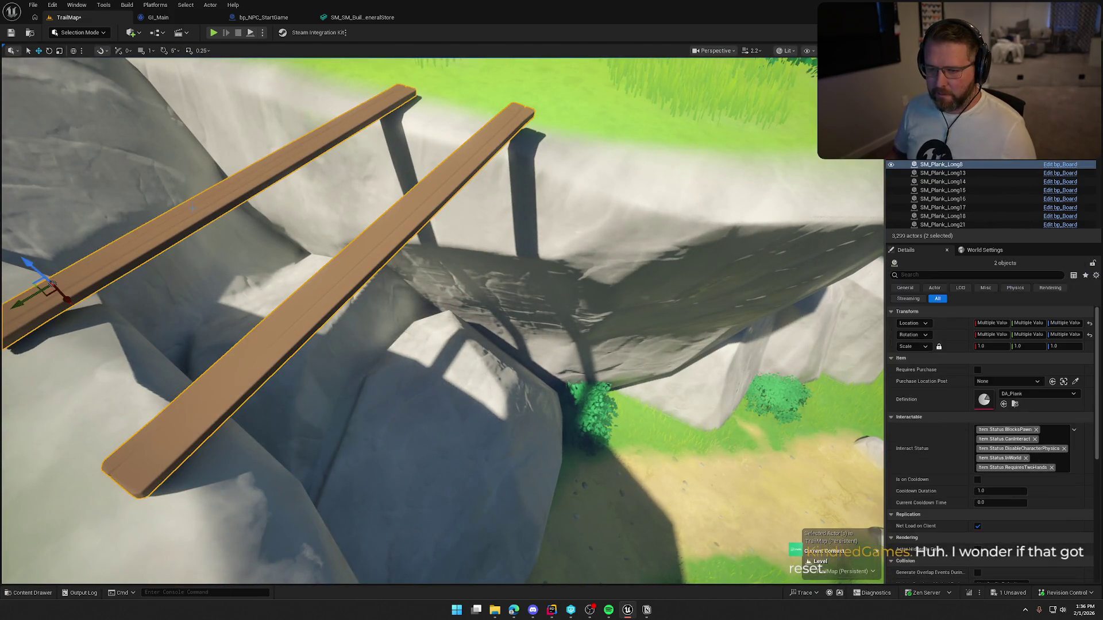
left_click(1030, 394)
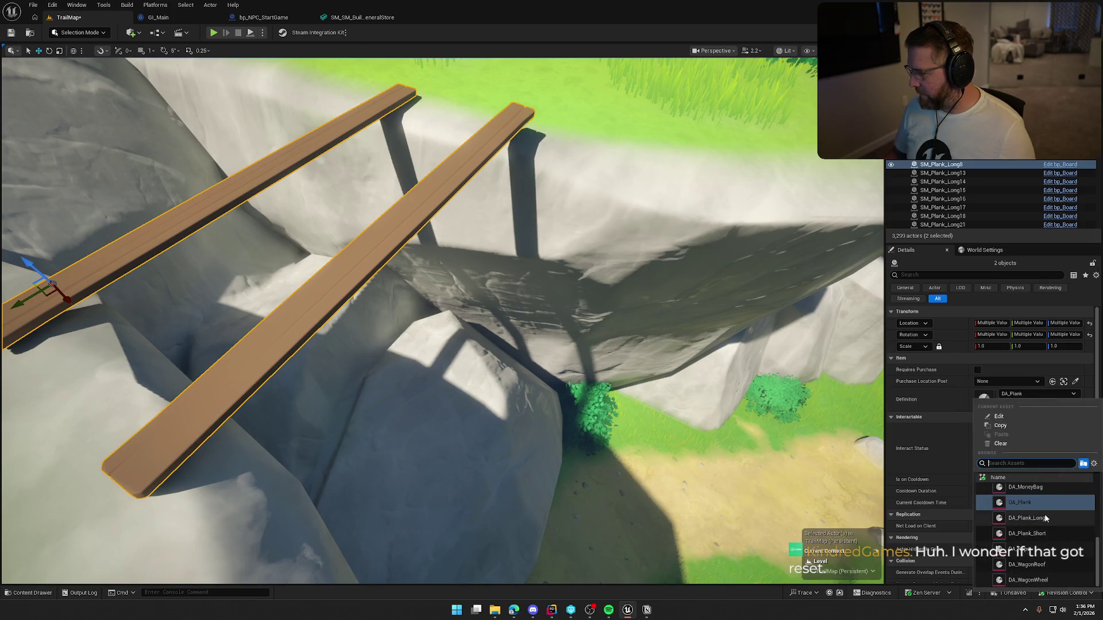
key("Escape")
mouse_move(436, 322)
left_mouse_down()
mouse_move(505, 287)
mouse_move(541, 322)
left_mouse_up()
key("Escape")
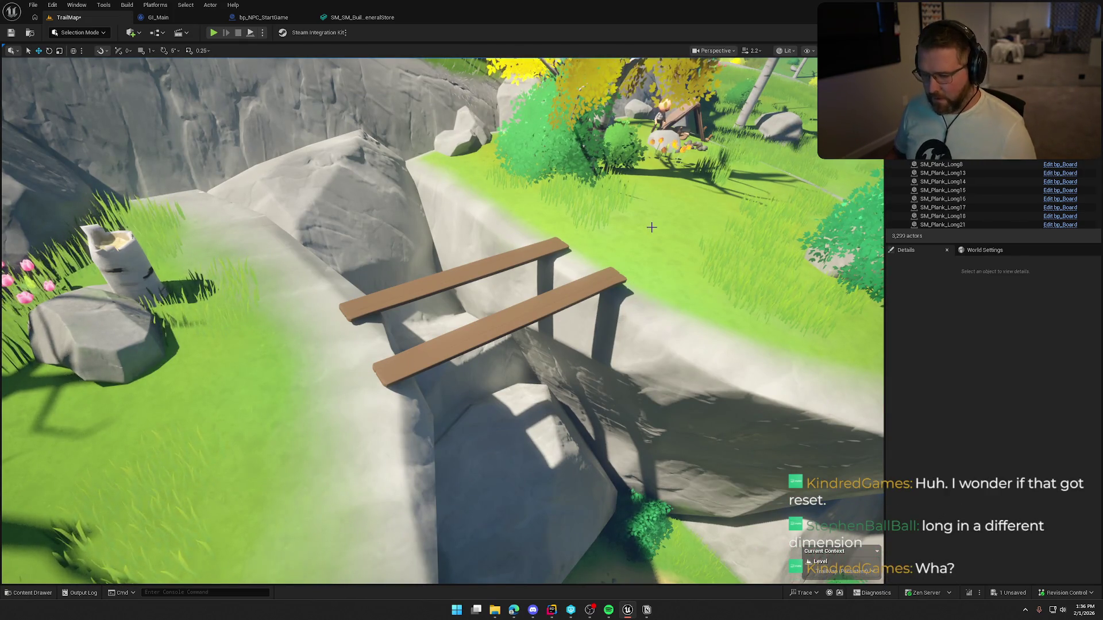
key("ctrl+s")
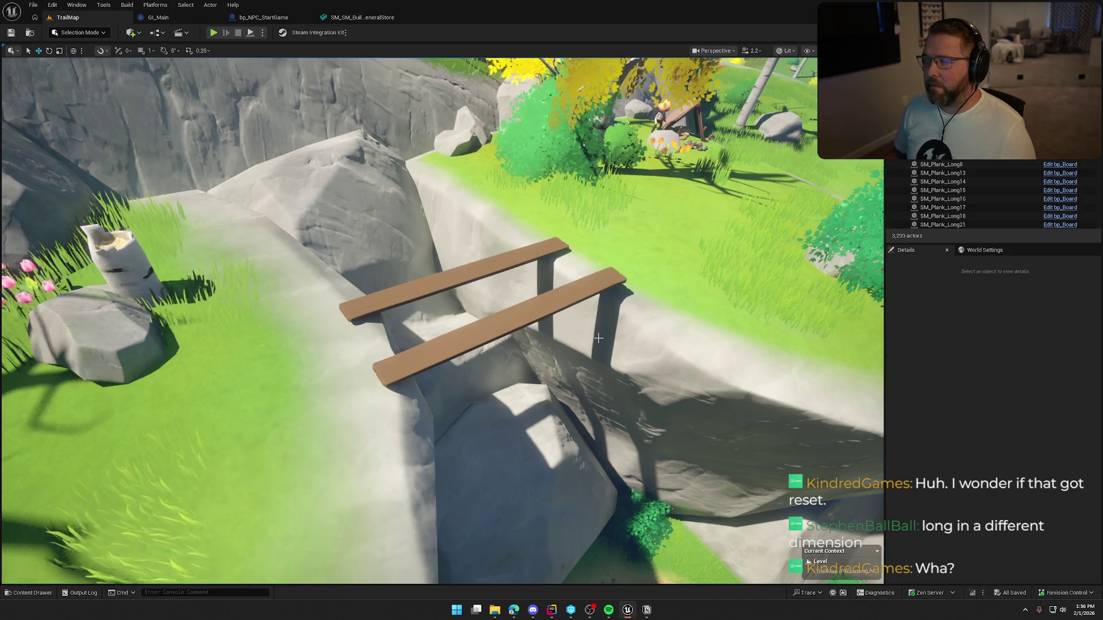
mouse_move(598, 337)
left_mouse_down()
mouse_move(494, 321)
mouse_move(460, 287)
mouse_move(448, 252)
mouse_move(454, 345)
mouse_move(448, 299)
mouse_move(402, 298)
mouse_move(448, 304)
mouse_move(425, 321)
mouse_move(396, 299)
left_mouse_up()
- In Foliage Mode, select the rock and survey the boulders along the dirt path
left_click(467, 332)
left_click_drag(467, 332, 426, 298)
key("Escape")
left_click(100, 34)
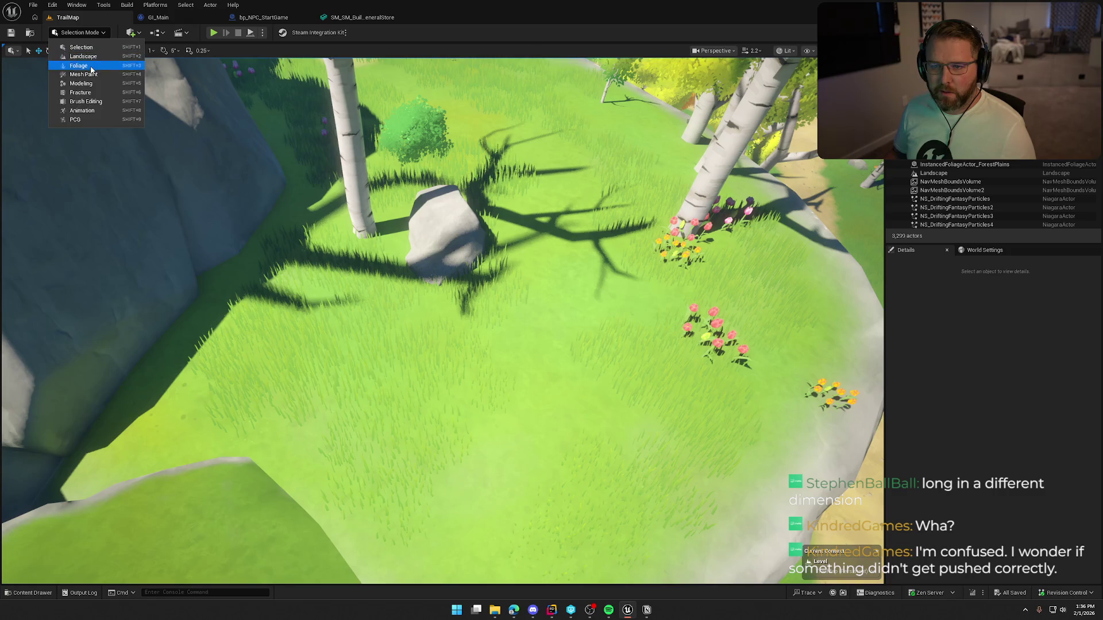
left_click(91, 66)
left_click(531, 261)
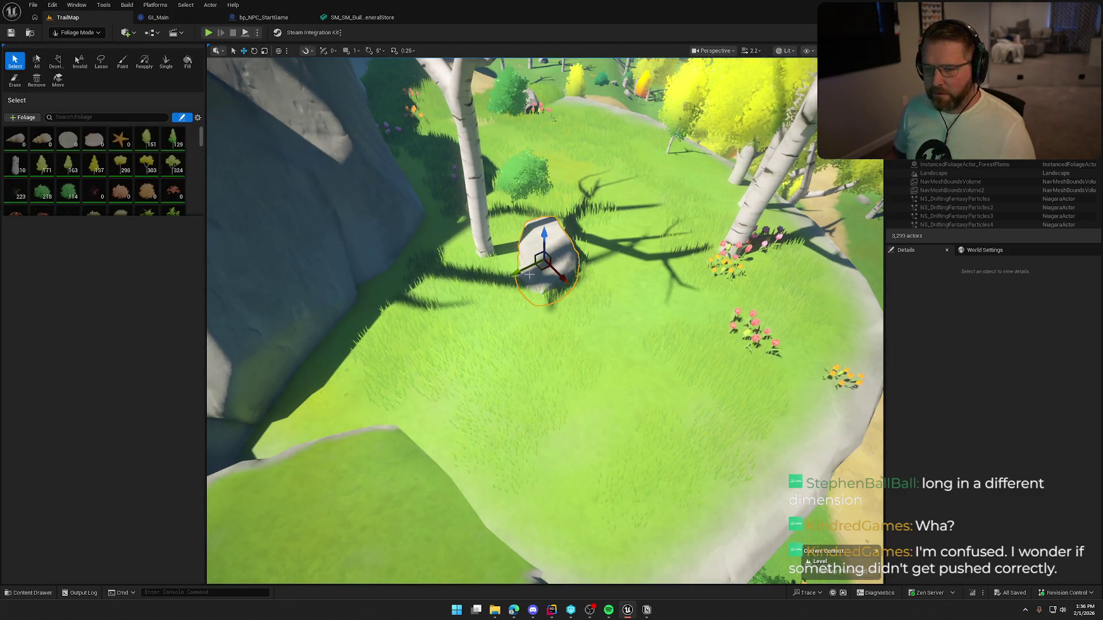
mouse_move(407, 308)
left_mouse_down()
mouse_move(350, 291)
mouse_move(548, 310)
left_mouse_up()
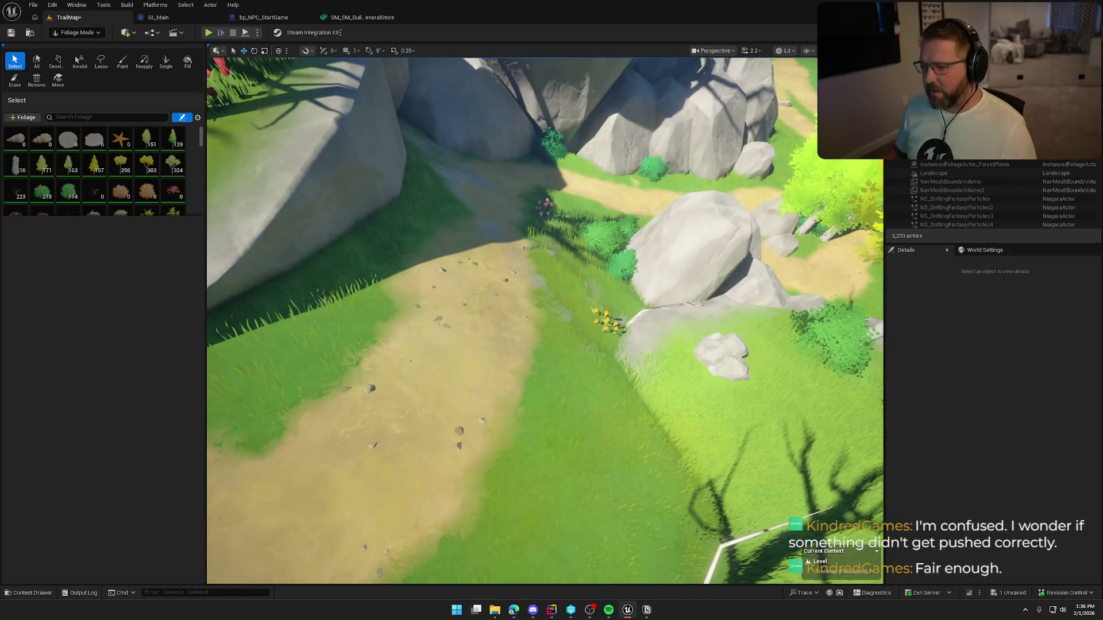
left_click_drag(548, 310, 503, 309)
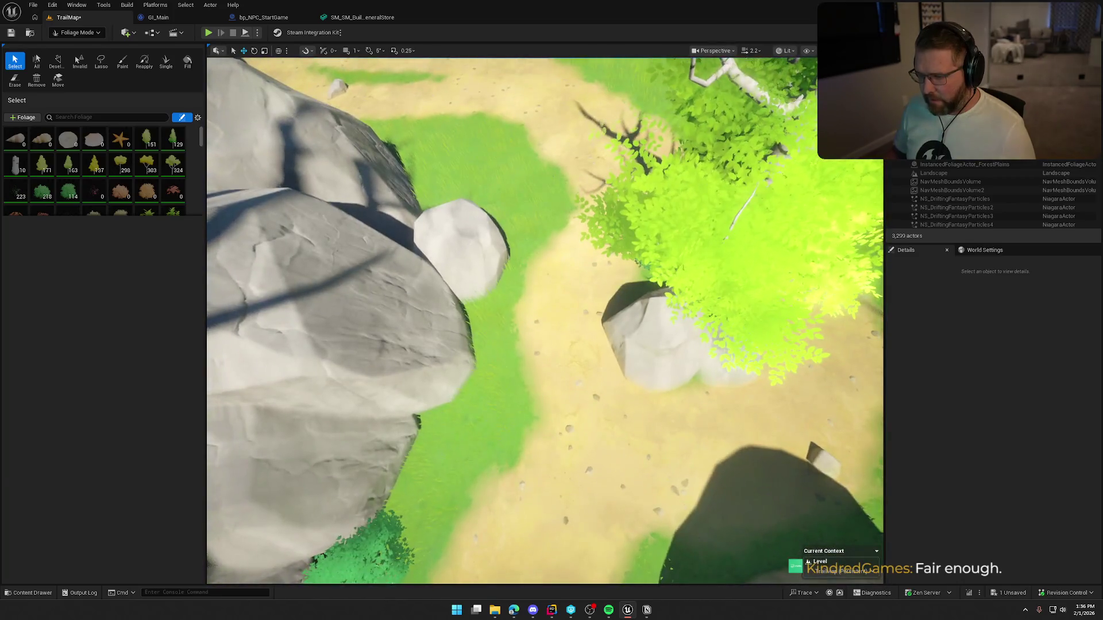
left_click_drag(503, 309, 491, 306)
- Back in Selection Mode, move the boulder beside the path to the right onto the trail
left_click(76, 33)
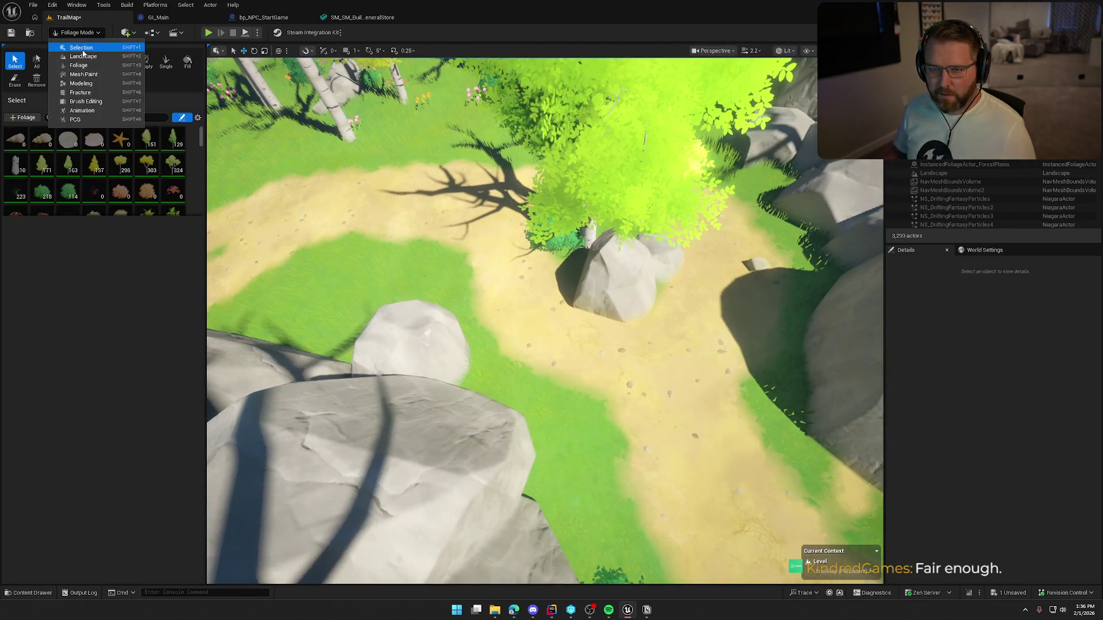
left_click(74, 47)
left_click(339, 361)
left_click_drag(339, 361, 316, 347)
scroll(369, 327, "down", 4)
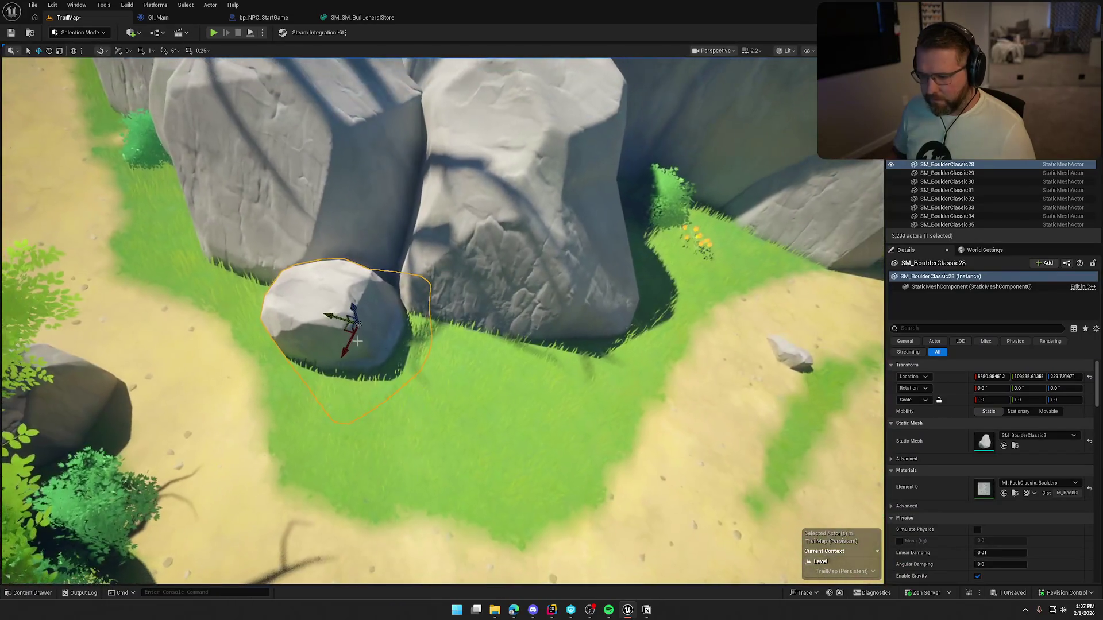
mouse_move(368, 319)
left_mouse_down()
mouse_move(405, 325)
mouse_move(416, 342)
mouse_move(444, 276)
mouse_move(437, 211)
left_mouse_up()
key("Escape")
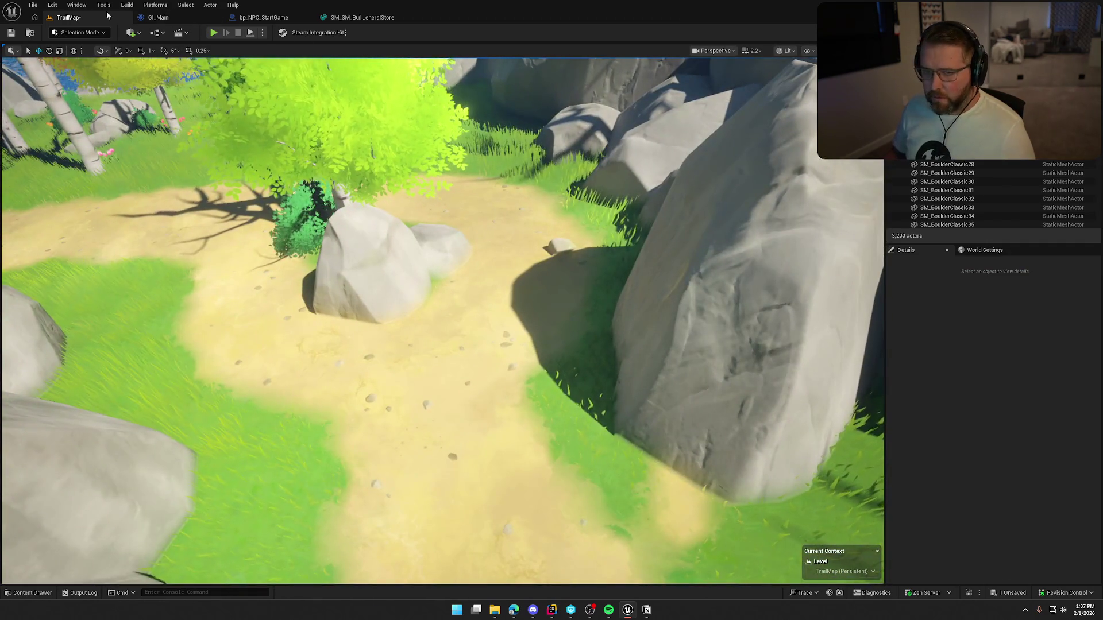
- Toggle Foliage Mode and back to Selection Mode, then save the map
left_click(79, 32)
left_click(95, 69)
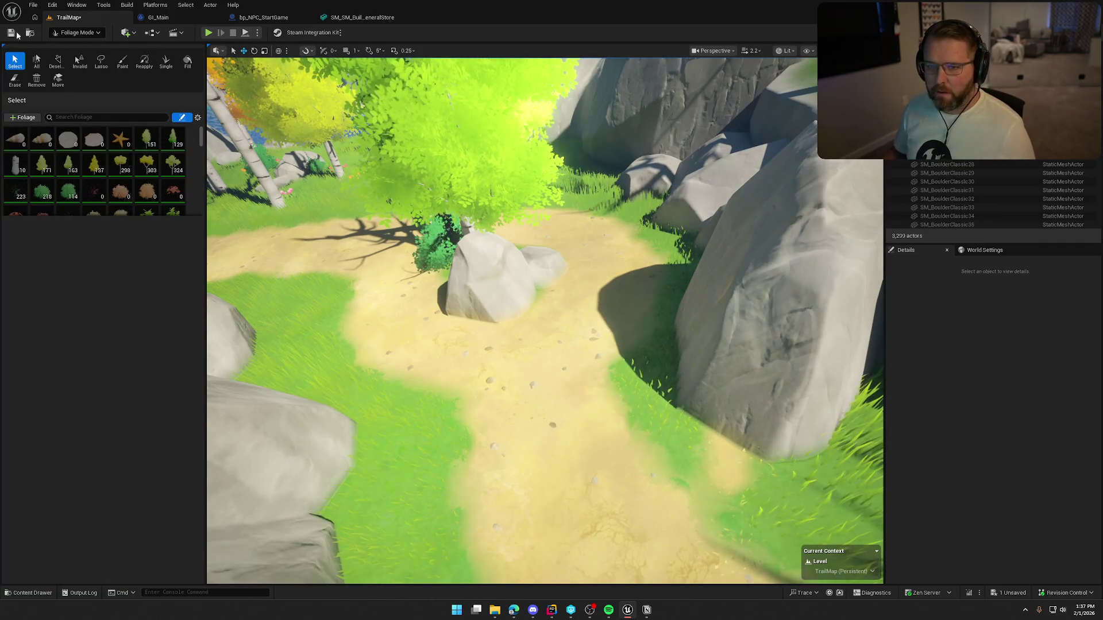
left_click(81, 47)
left_click_drag(438, 253, 438, 276)
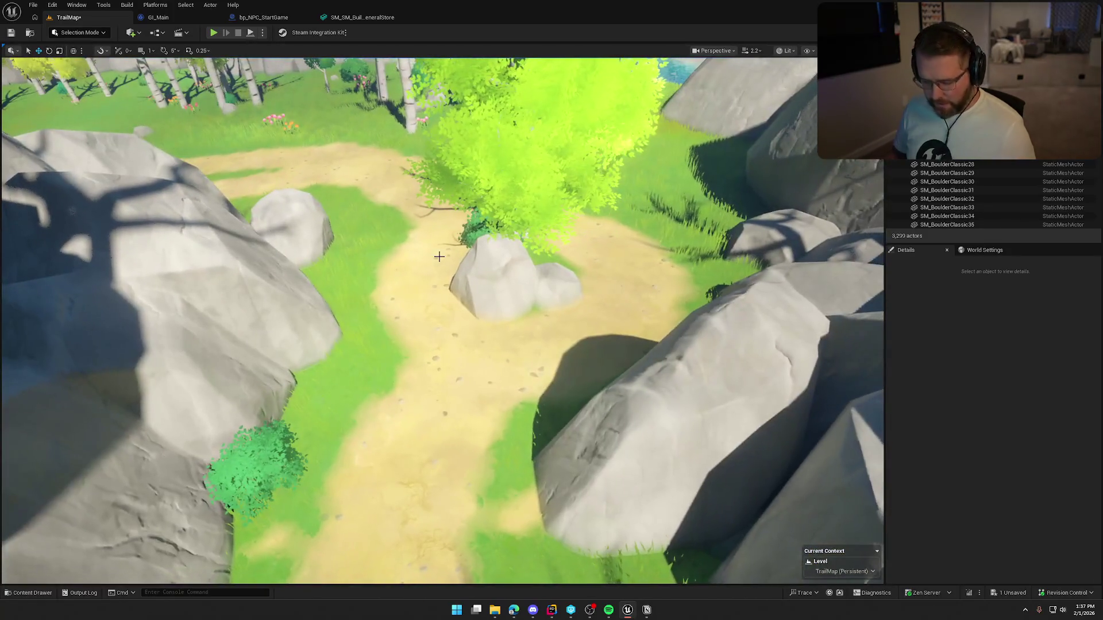
key("ctrl+s")
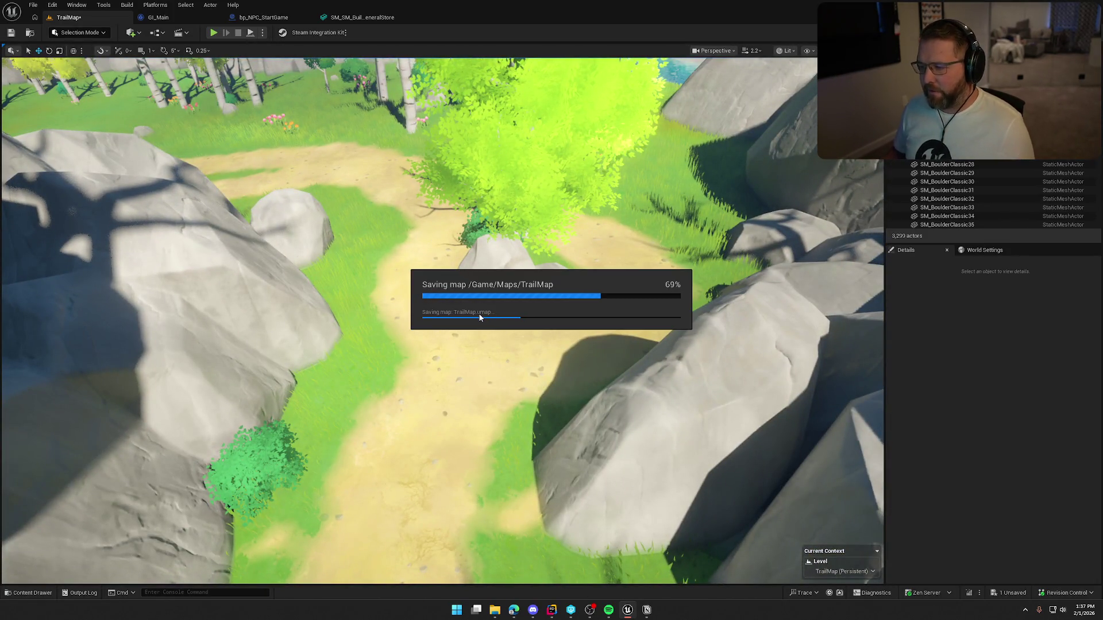
- Fly down the dirt path after the save, open the Content Drawer and collapse the Logic folder
mouse_move(480, 317)
left_mouse_down()
mouse_move(480, 227)
mouse_move(480, 311)
mouse_move(479, 230)
mouse_move(479, 287)
mouse_move(454, 253)
mouse_move(459, 298)
mouse_move(520, 334)
mouse_move(510, 305)
left_mouse_up()
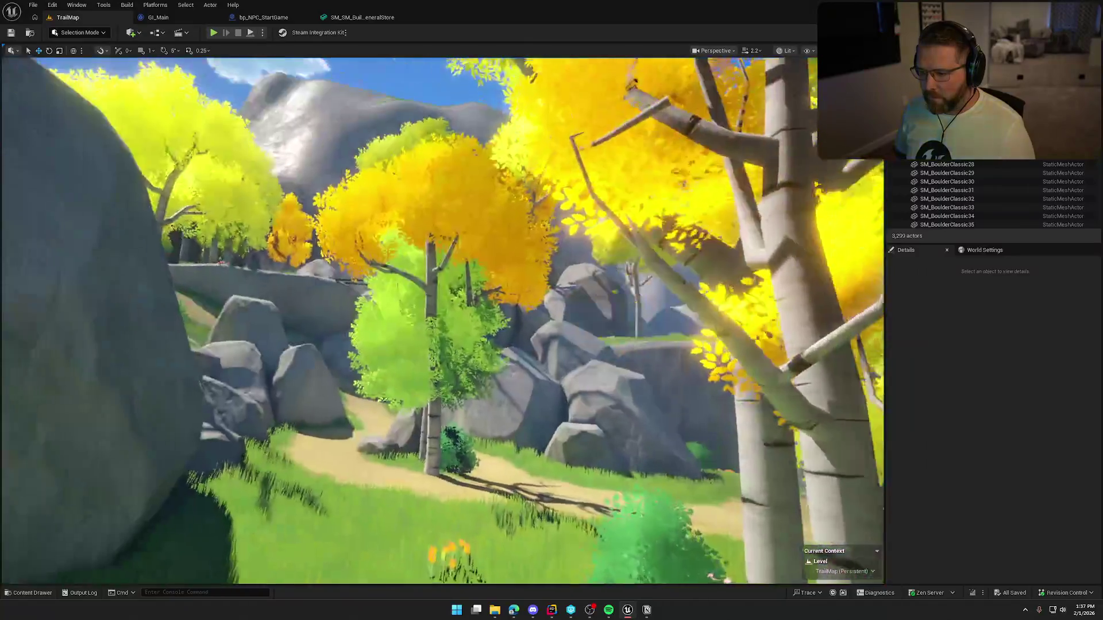
mouse_move(511, 304)
left_mouse_down()
mouse_move(482, 310)
mouse_move(483, 330)
mouse_move(482, 299)
mouse_move(454, 296)
mouse_move(454, 270)
mouse_move(454, 293)
mouse_move(477, 296)
mouse_move(430, 299)
left_mouse_up()
key("ctrl+space")
left_click(13, 454)
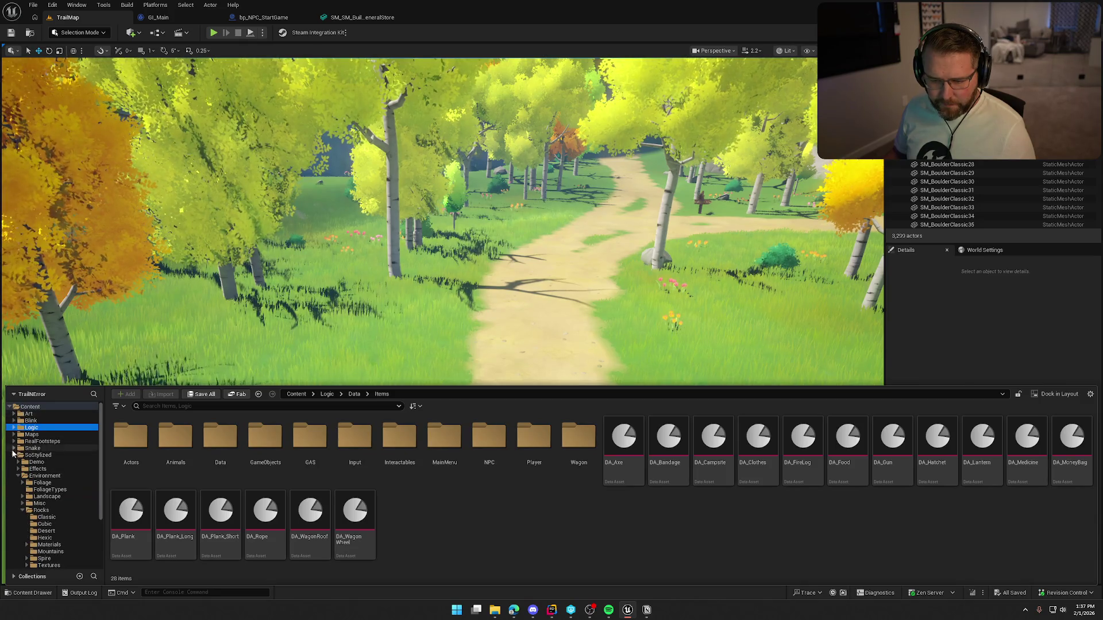
- Place a bp_AI_Deer from the Animals folder in the meadow by the path and duplicate it
double_click(166, 455)
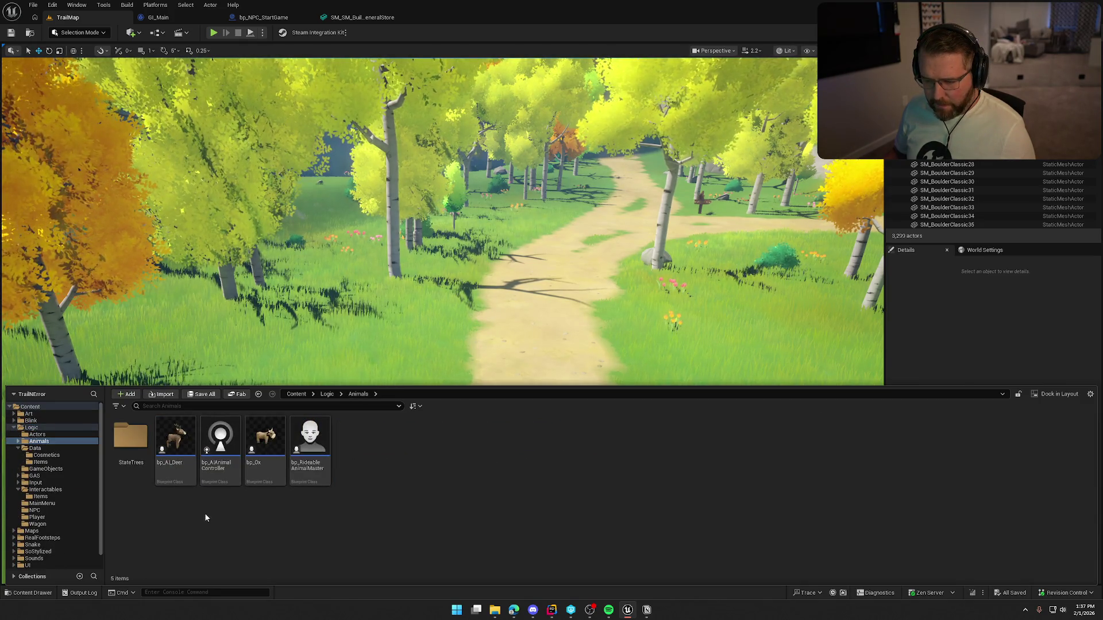
left_click_drag(175, 436, 286, 324)
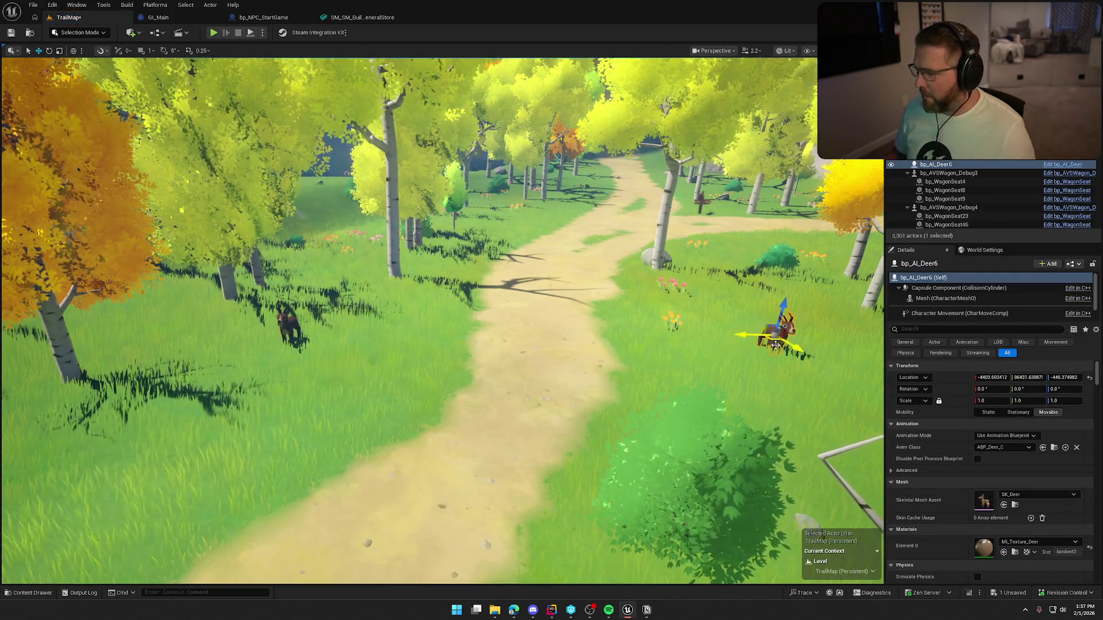
left_click_drag(773, 339, 770, 339)
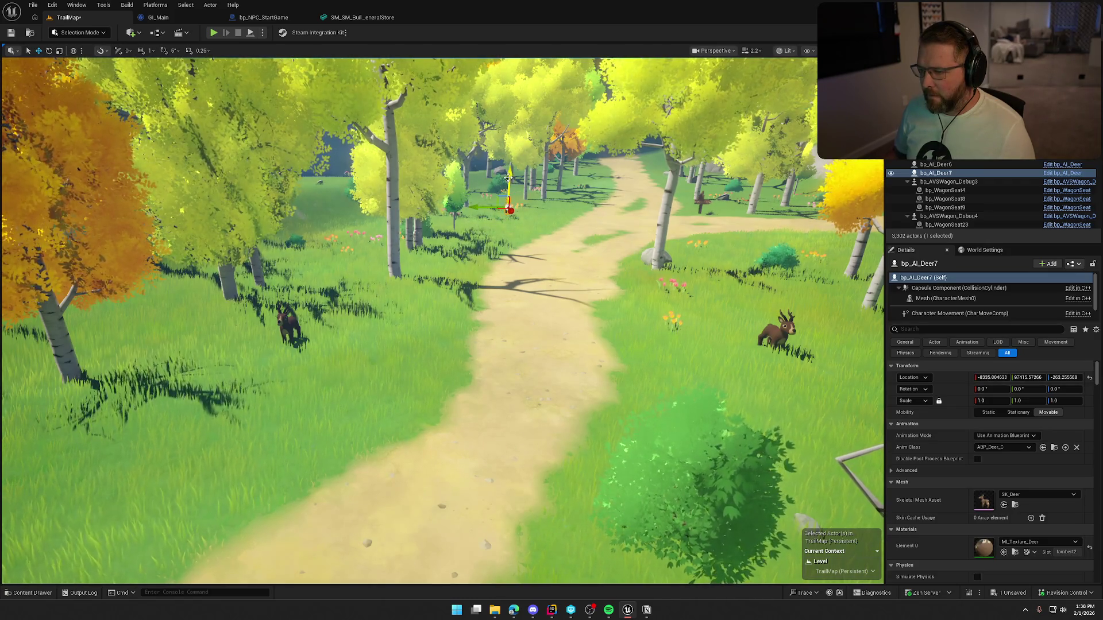
key("Escape")
- Frame the deer bp_AI_Deer6 and duplicate it beside itself
left_click_drag(509, 177, 495, 326)
left_click(476, 329)
key("f")
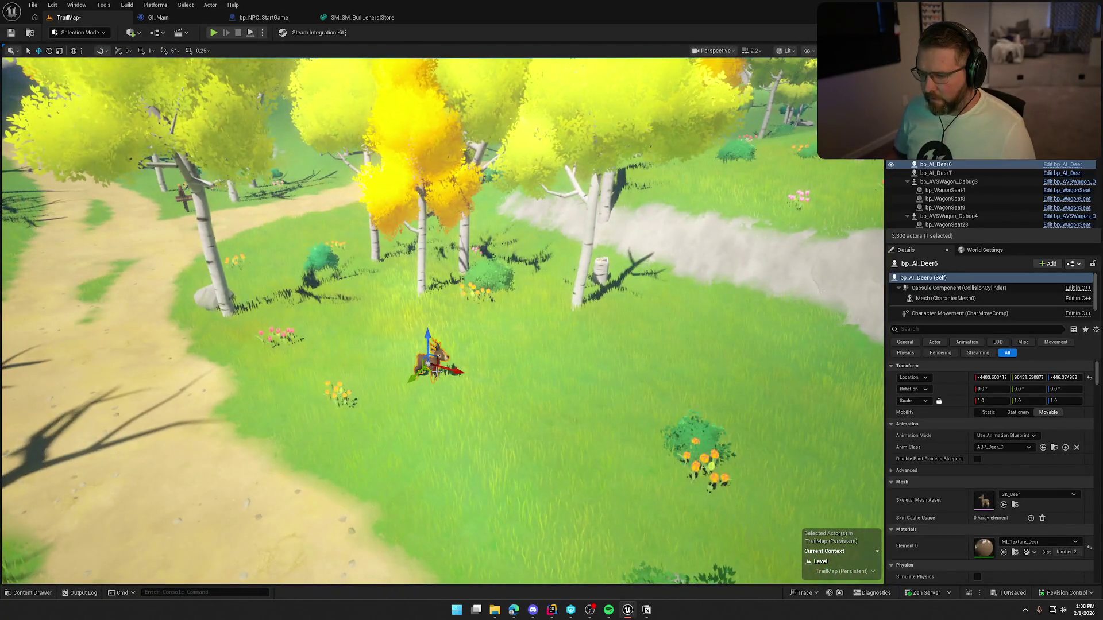
left_click_drag(427, 363, 432, 371)
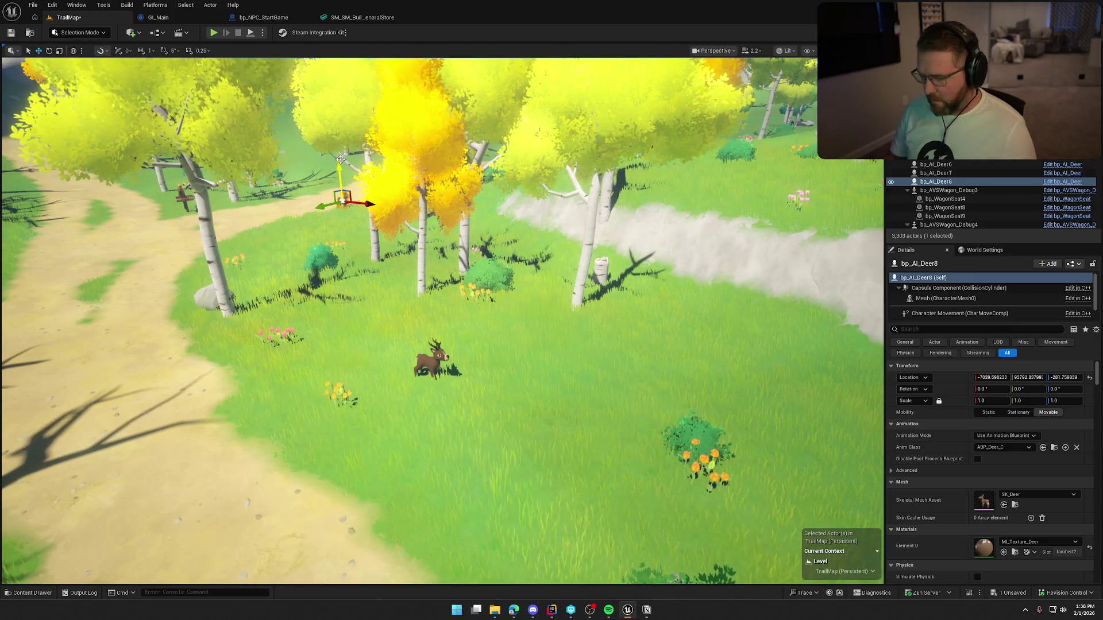
- Inspect the meadow deer up close, then deselect it
key("Escape")
mouse_move(363, 339)
left_mouse_down()
mouse_move(363, 385)
mouse_move(362, 339)
left_mouse_up()
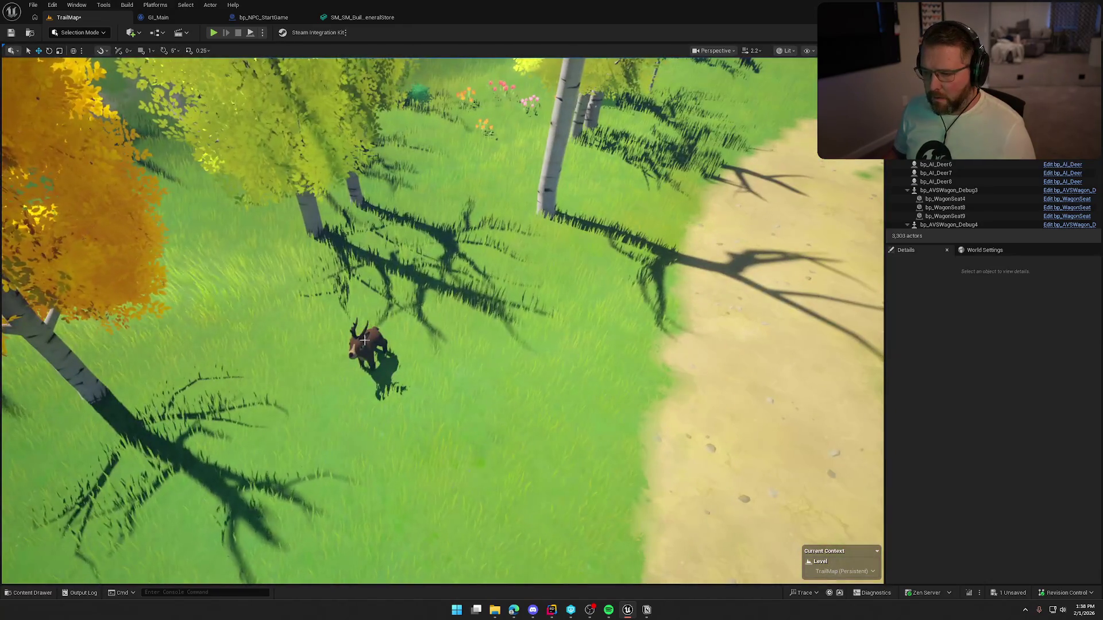
left_click(362, 339)
scroll(435, 366, "down", 3)
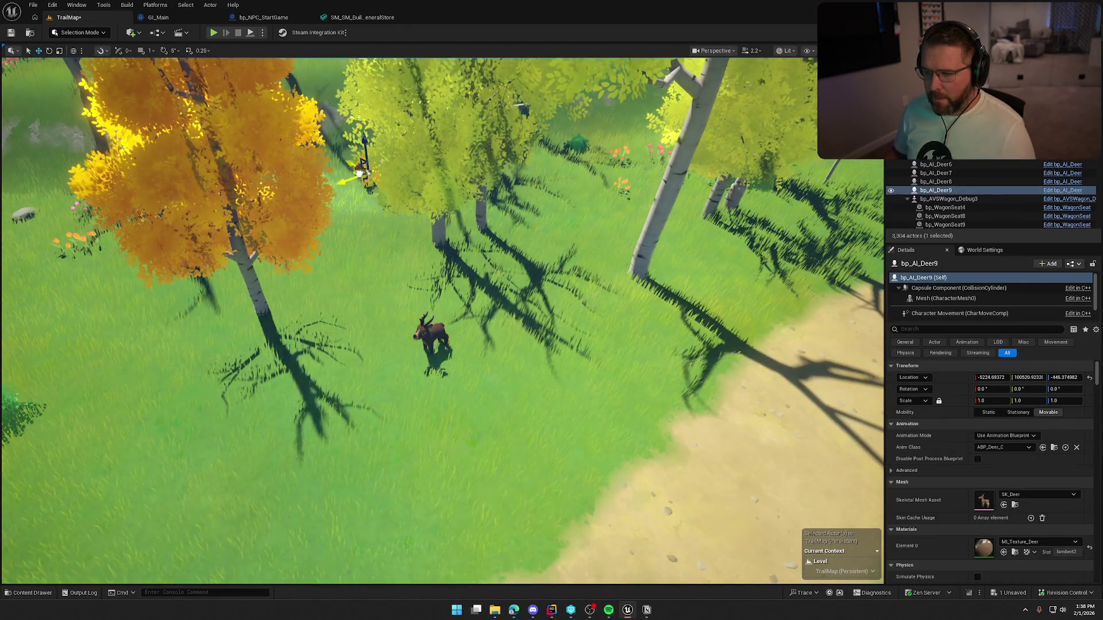
key("Escape")
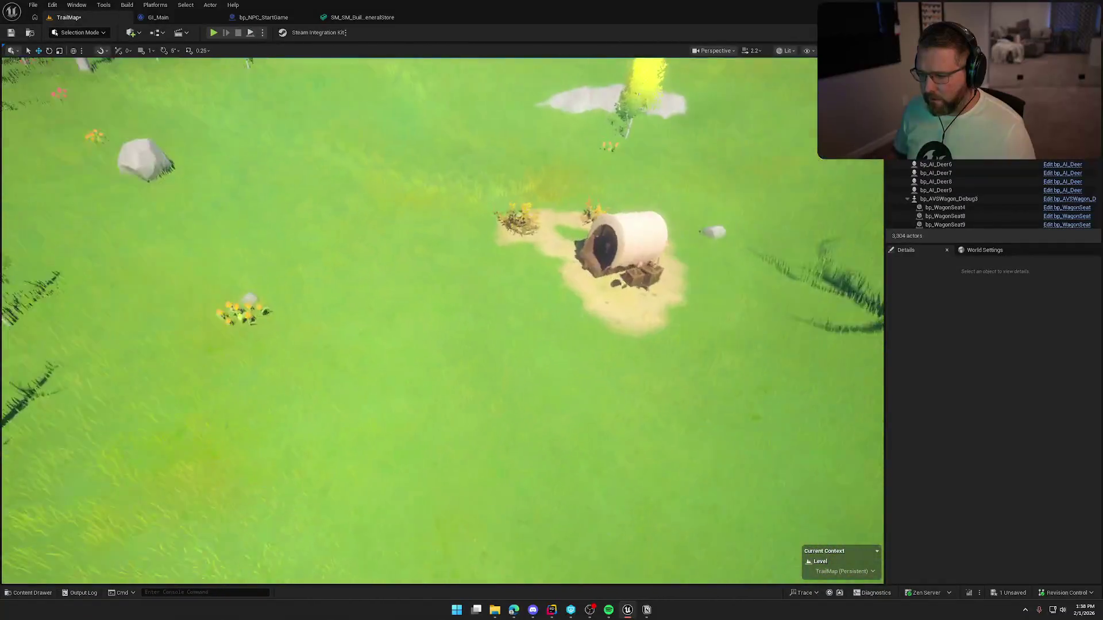
- Place four more bp_AI_Deer near the wagon and on the open grass
key("ctrl+space")
mouse_move(173, 443)
left_mouse_down()
mouse_move(320, 239)
mouse_move(334, 200)
left_mouse_up()
key("ctrl+space")
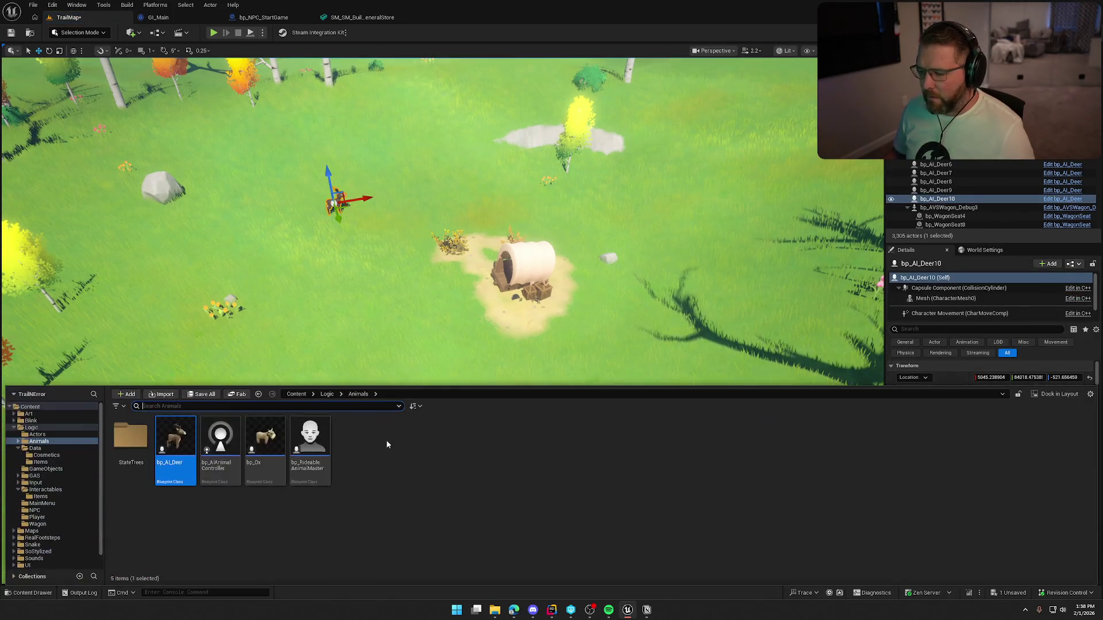
left_click_drag(186, 439, 606, 202)
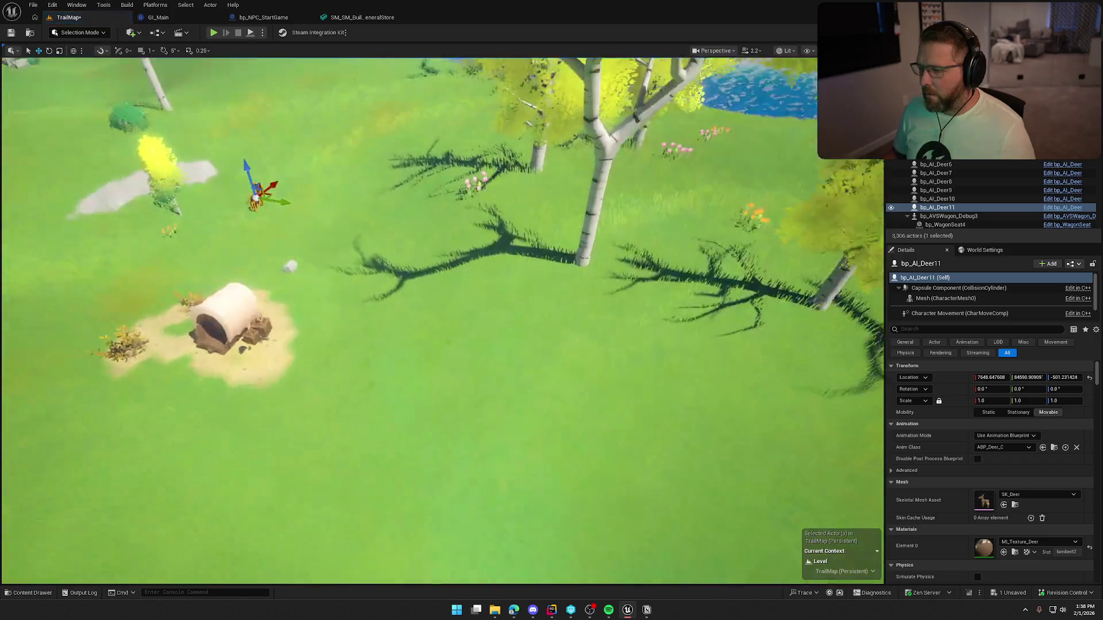
key("ctrl+space")
left_click_drag(174, 445, 599, 251)
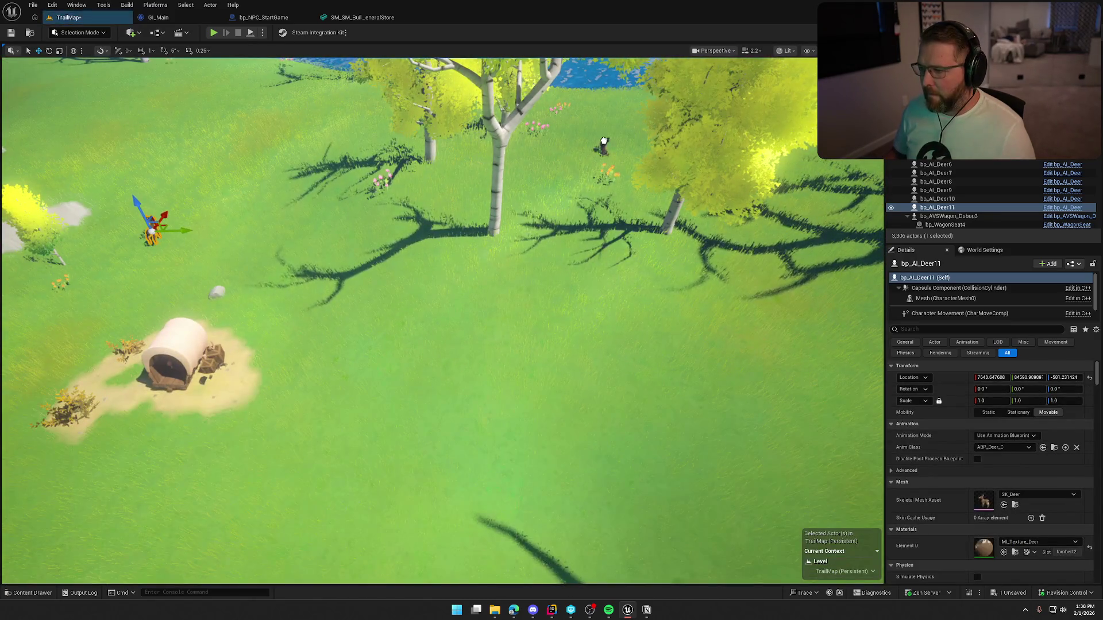
left_click_drag(603, 140, 603, 142)
key("ctrl+space")
left_click_drag(183, 440, 468, 238)
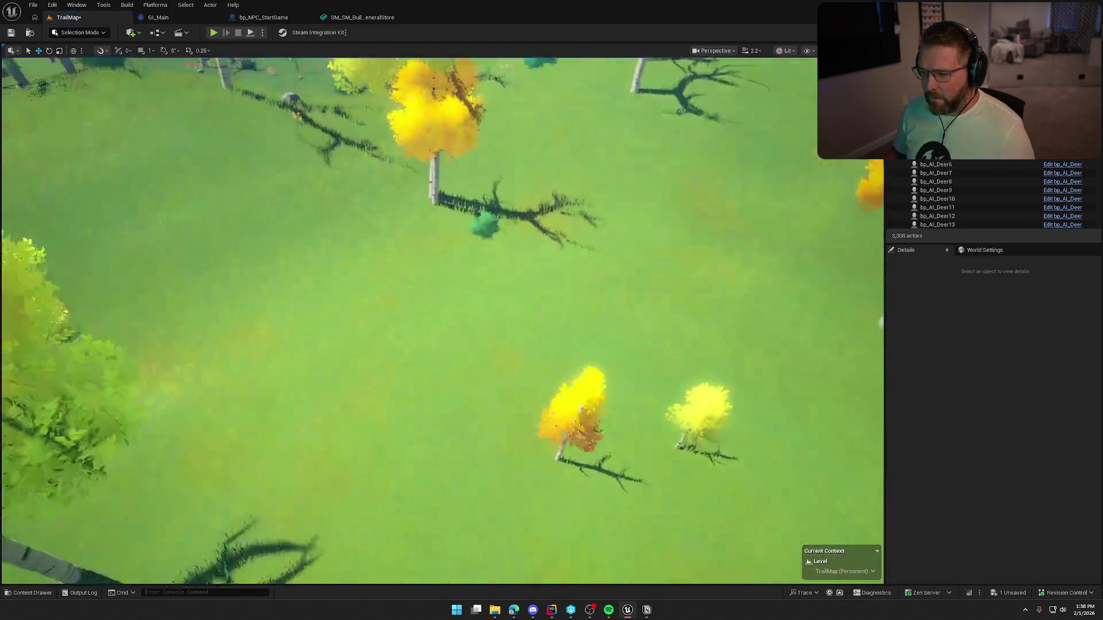
- Fly toward the trees and cliffs and place a deer among the birch trees
key("w")
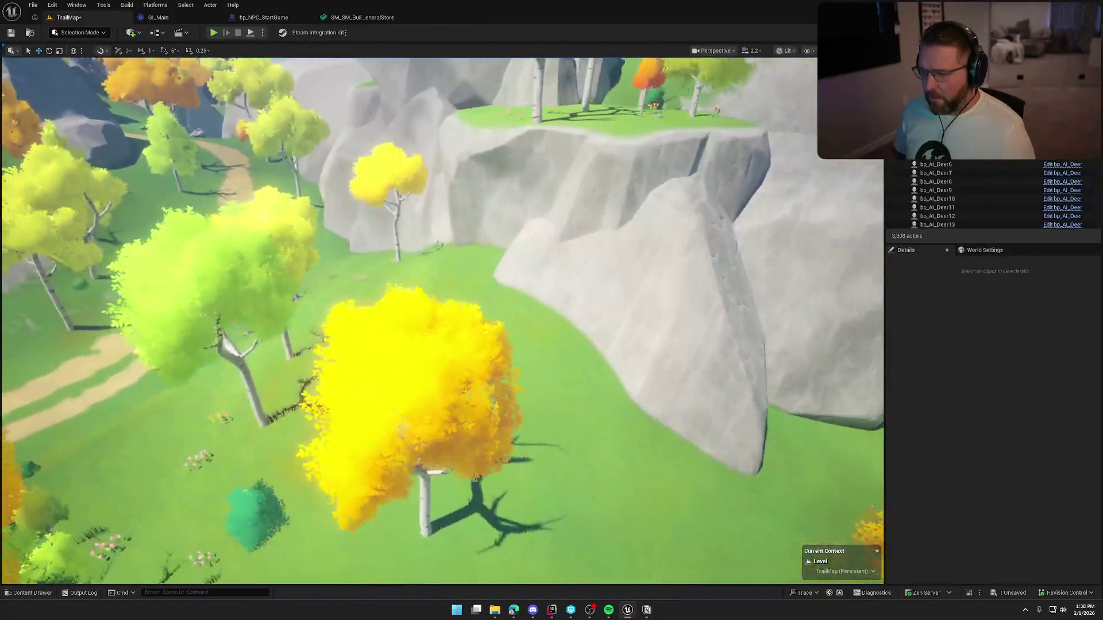
key("w")
key("w")
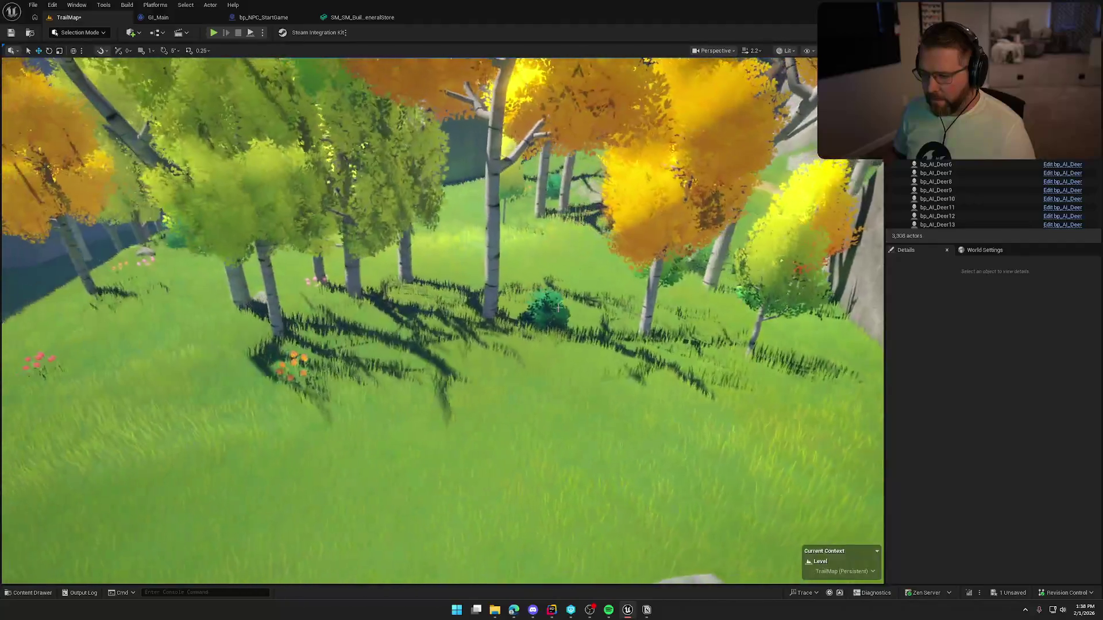
key("ctrl+space")
left_click_drag(222, 454, 449, 256)
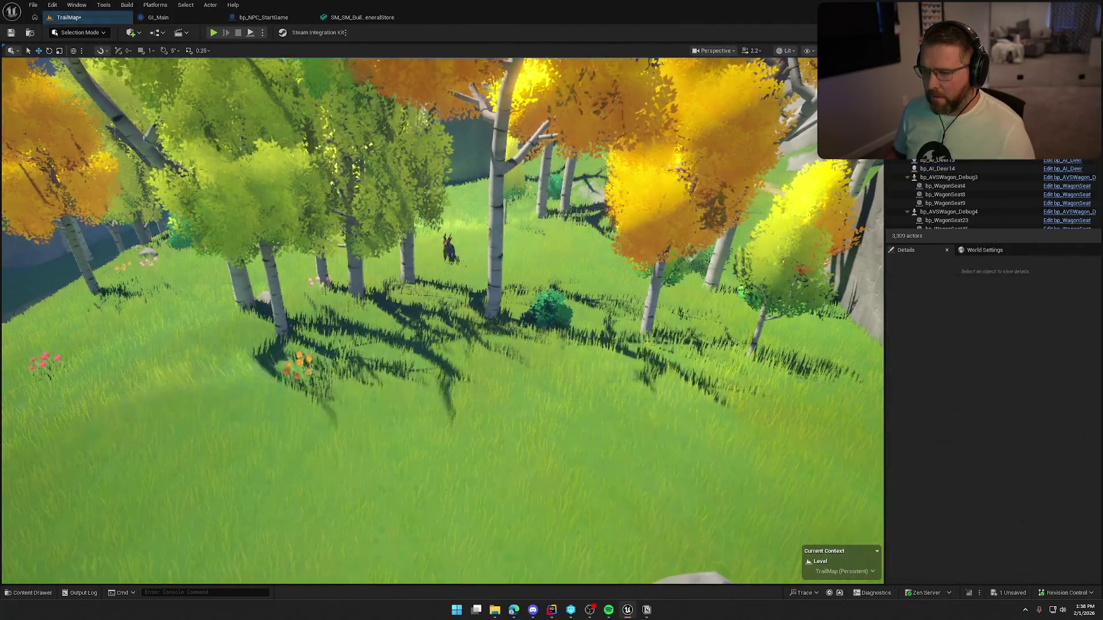
- Fly down the trail into the trees and place two deer in the birch clearing
key("w")
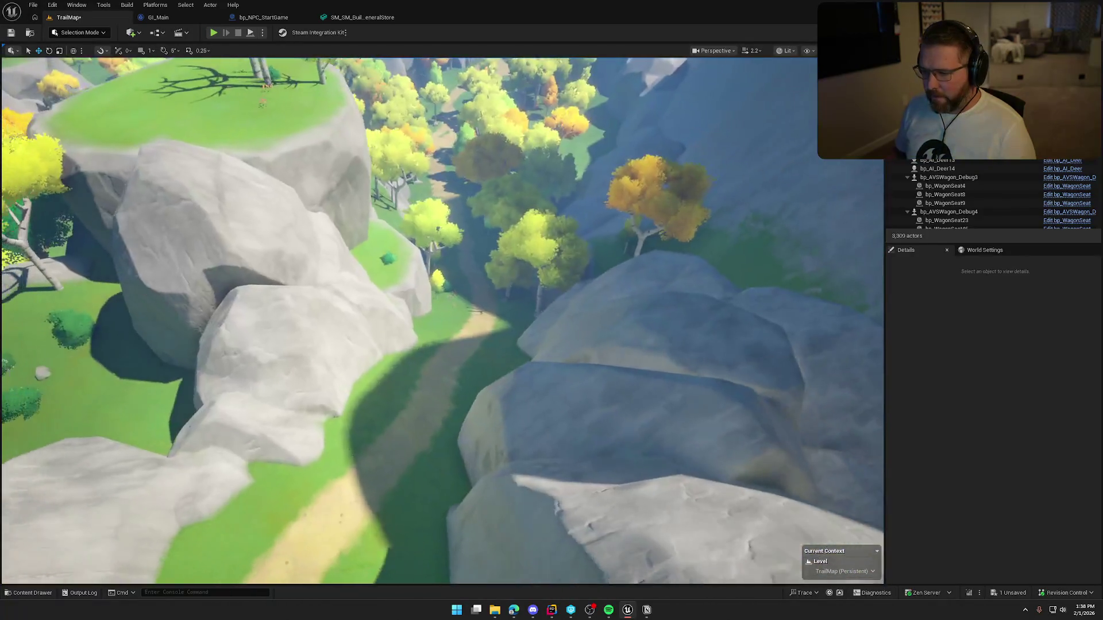
key("w")
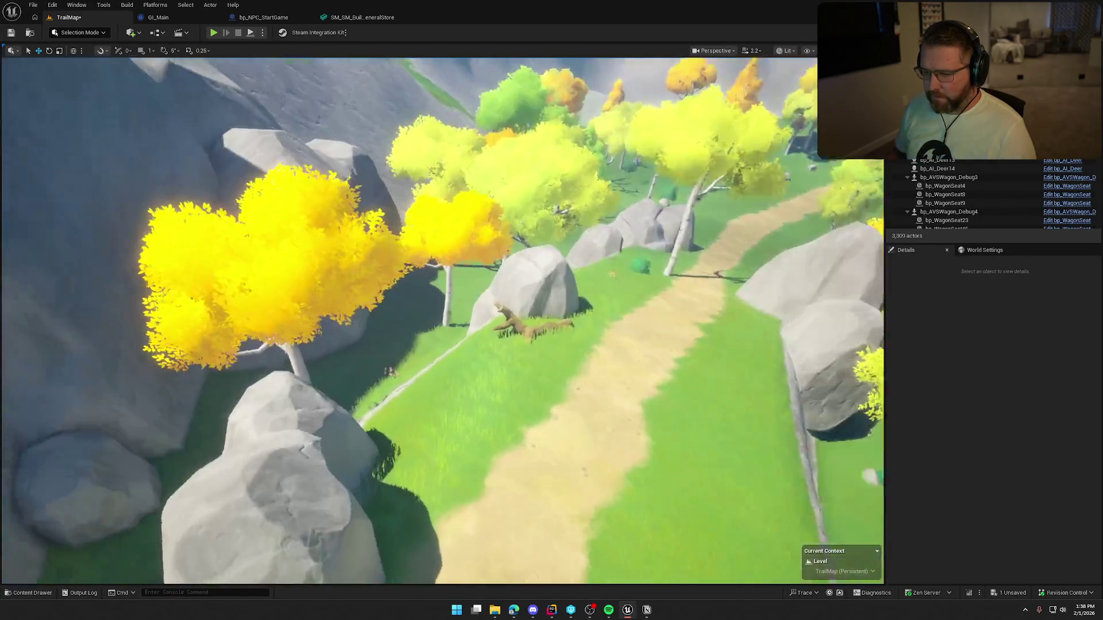
key("w")
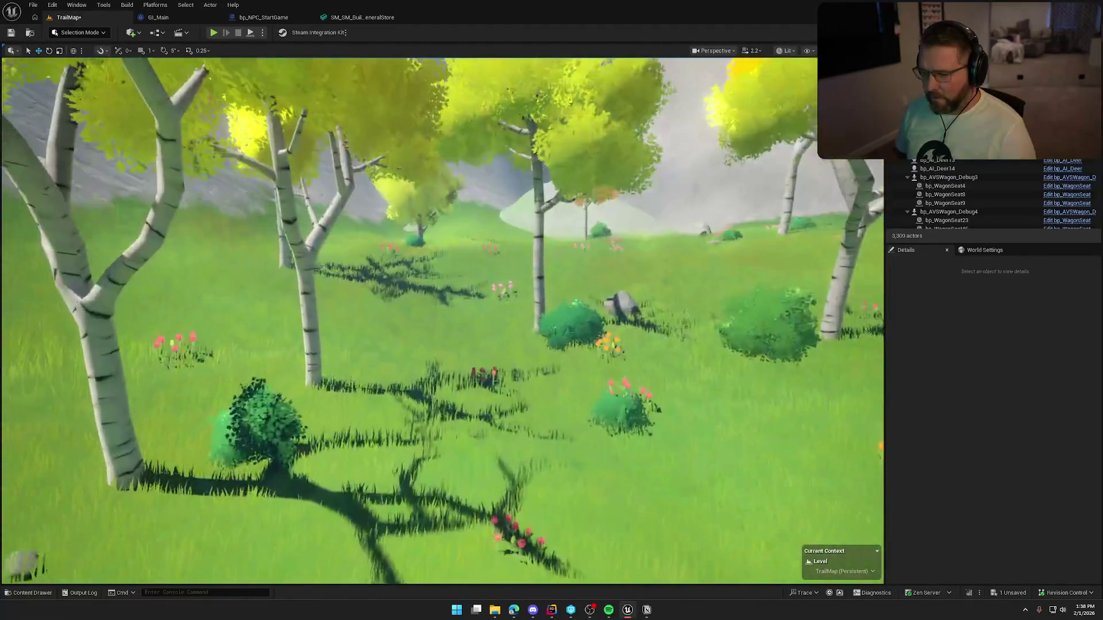
key("ctrl+space")
left_click_drag(173, 445, 401, 312)
key("ctrl+space")
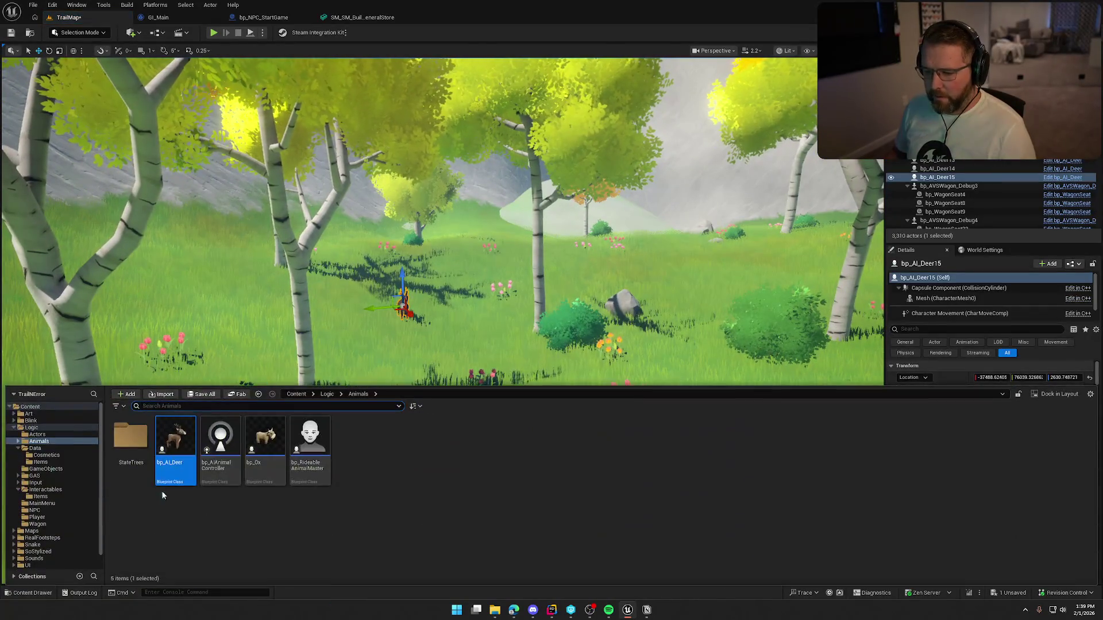
left_click_drag(172, 445, 664, 259)
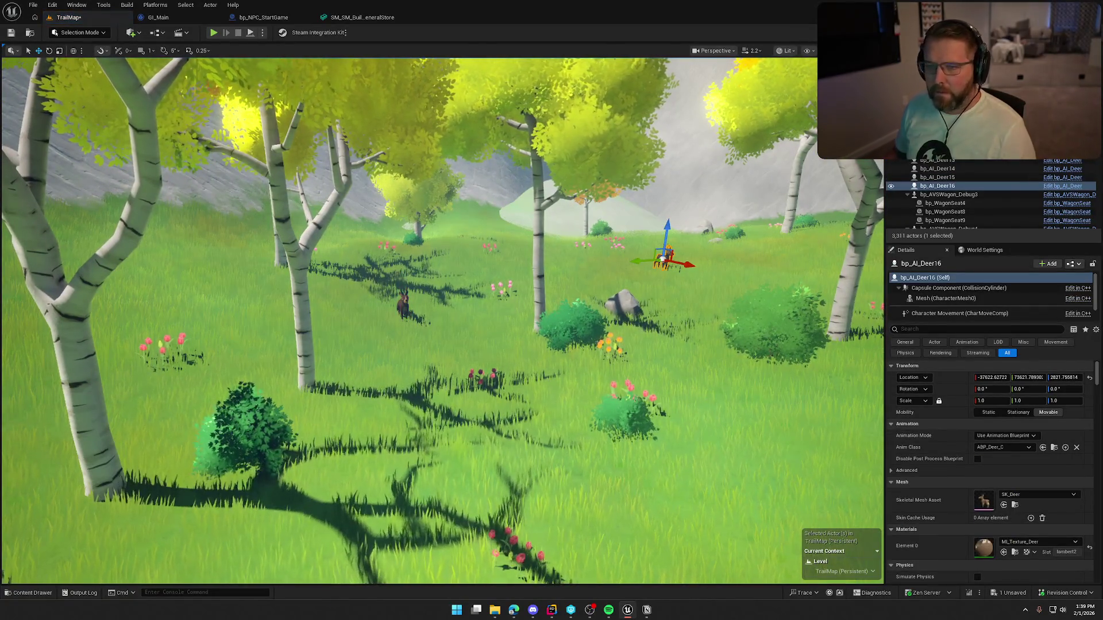
left_click(76, 4)
- Open Content Browser 1 from the Window menu and close its tab
mouse_move(120, 52)
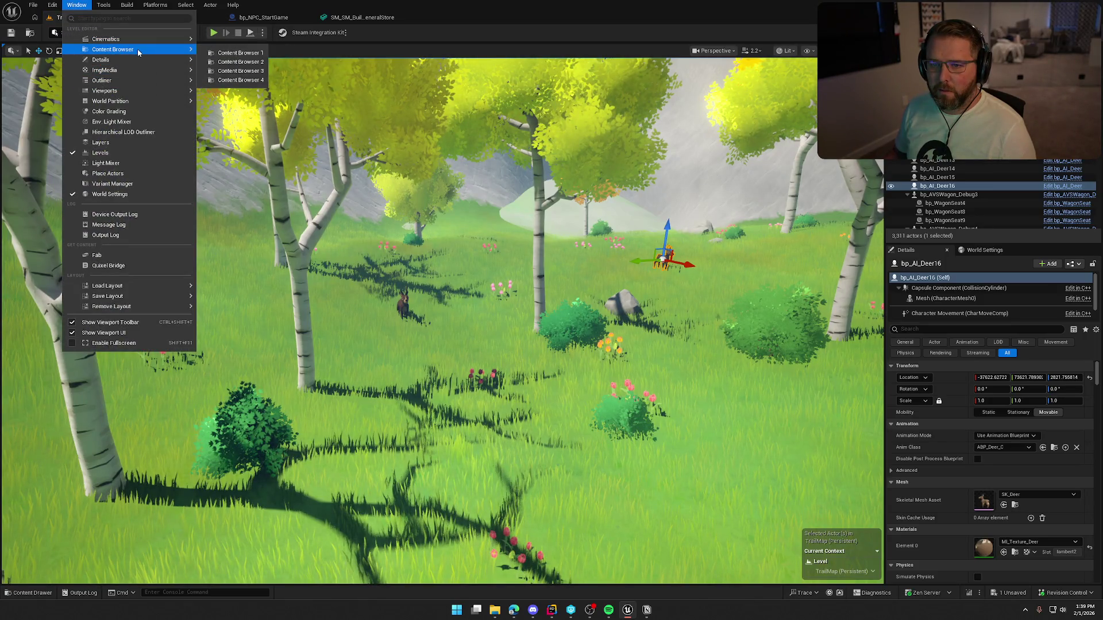
left_click(221, 62)
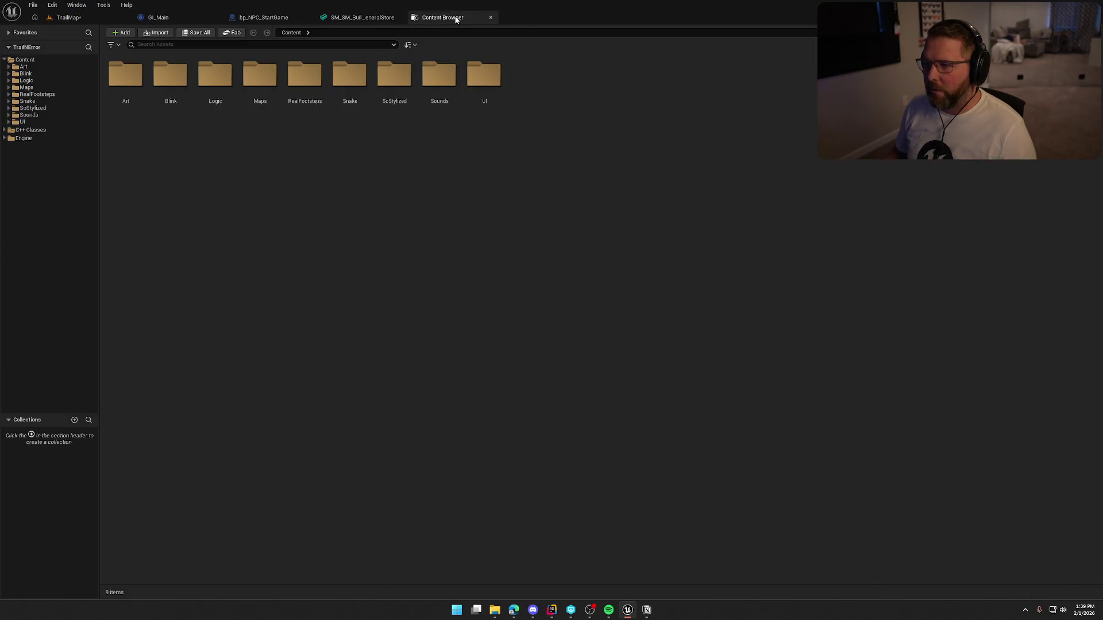
middle_click(456, 20)
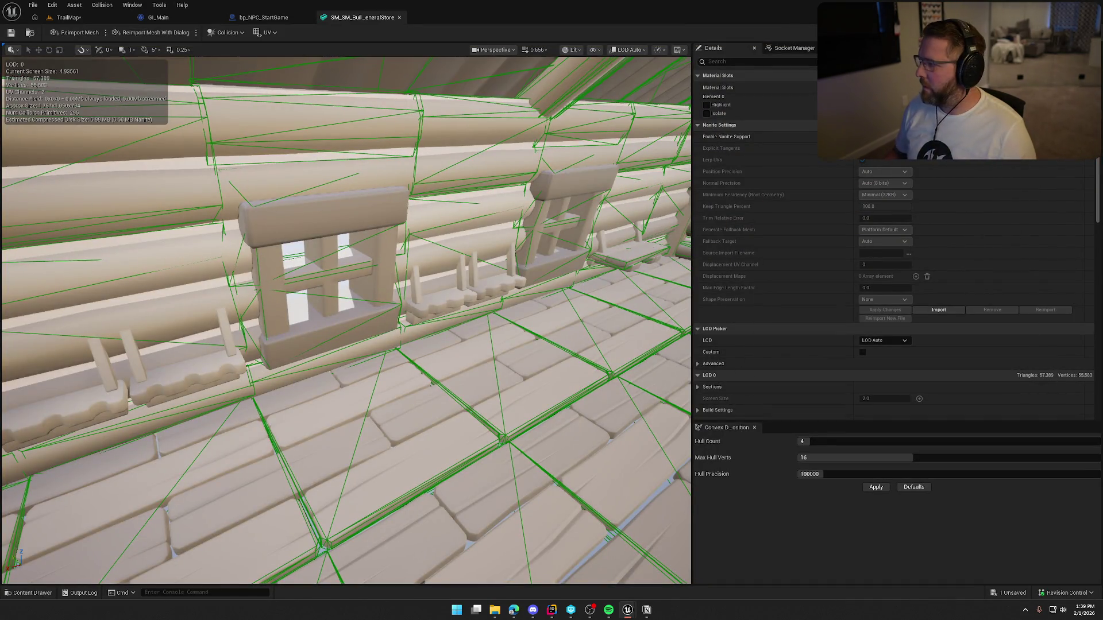
- Close the general store mesh, bp_NPC_StartGame and GI_Main editors, then save with Ctrl+S
left_click(399, 18)
left_click(309, 17)
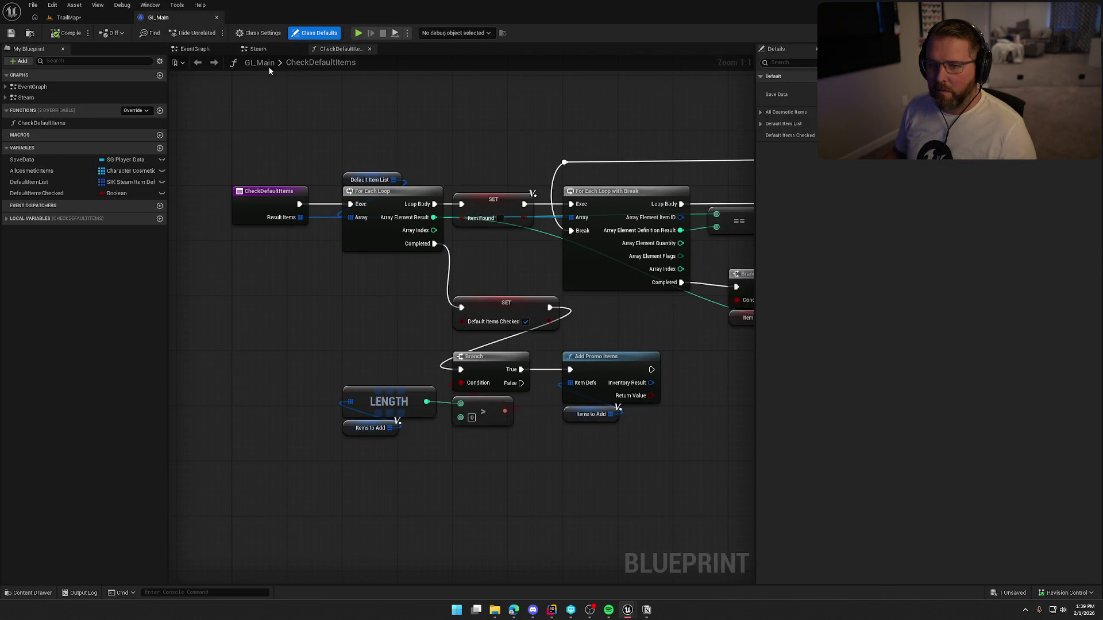
left_click(217, 17)
key("ctrl+s")
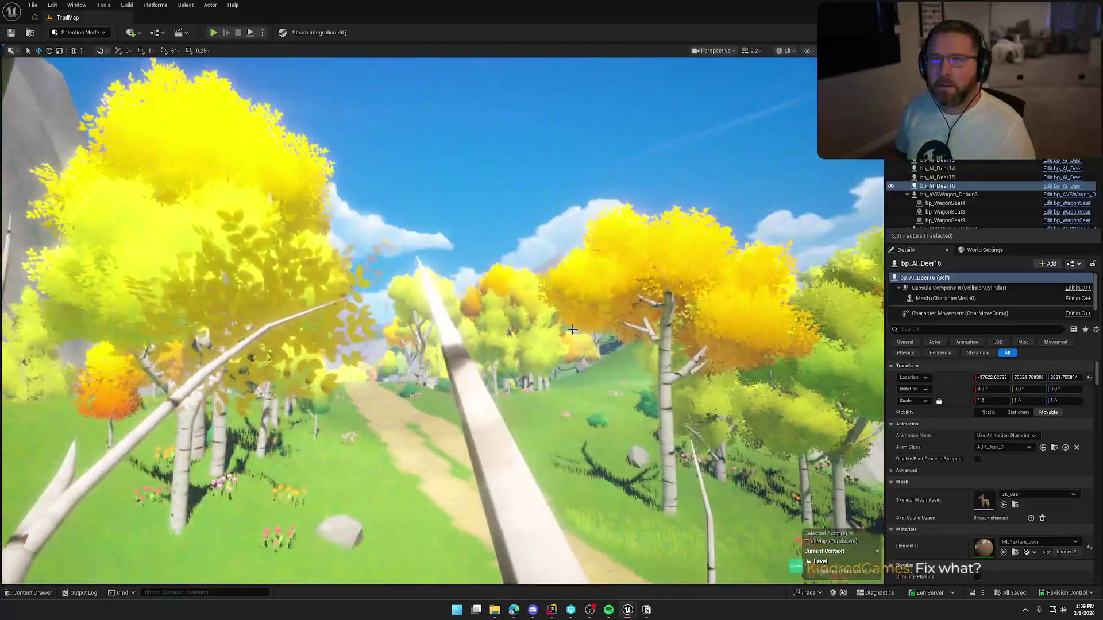
key("Escape")
mouse_move(576, 313)
left_mouse_down()
mouse_move(580, 287)
mouse_move(660, 281)
mouse_move(489, 282)
mouse_move(459, 264)
mouse_move(402, 281)
left_mouse_up()
key("ctrl+space")
key("ctrl+space")
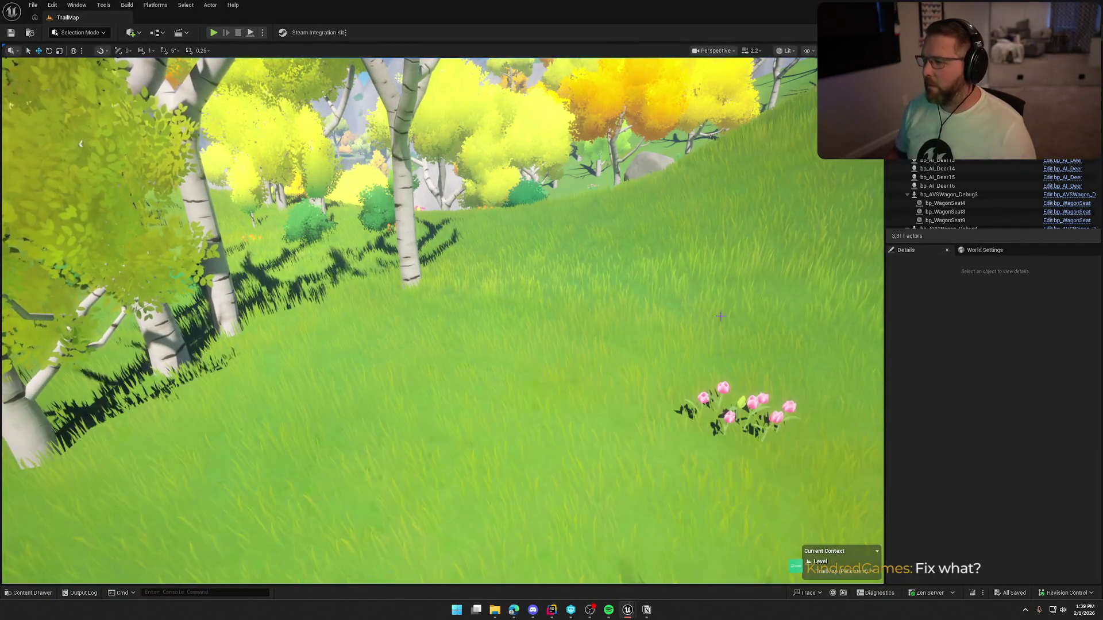
left_click(558, 273)
mouse_move(559, 273)
left_mouse_down()
mouse_move(517, 273)
mouse_move(499, 288)
mouse_move(471, 270)
left_mouse_up()
left_click(546, 334)
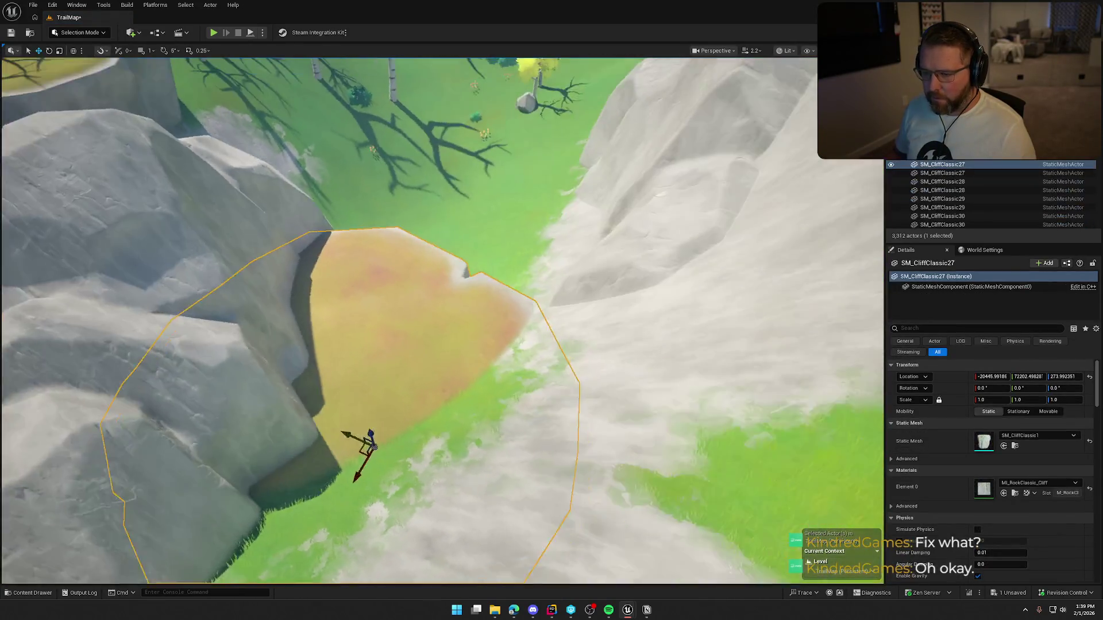
mouse_move(635, 419)
left_mouse_down()
mouse_move(609, 419)
mouse_move(665, 402)
left_mouse_up()
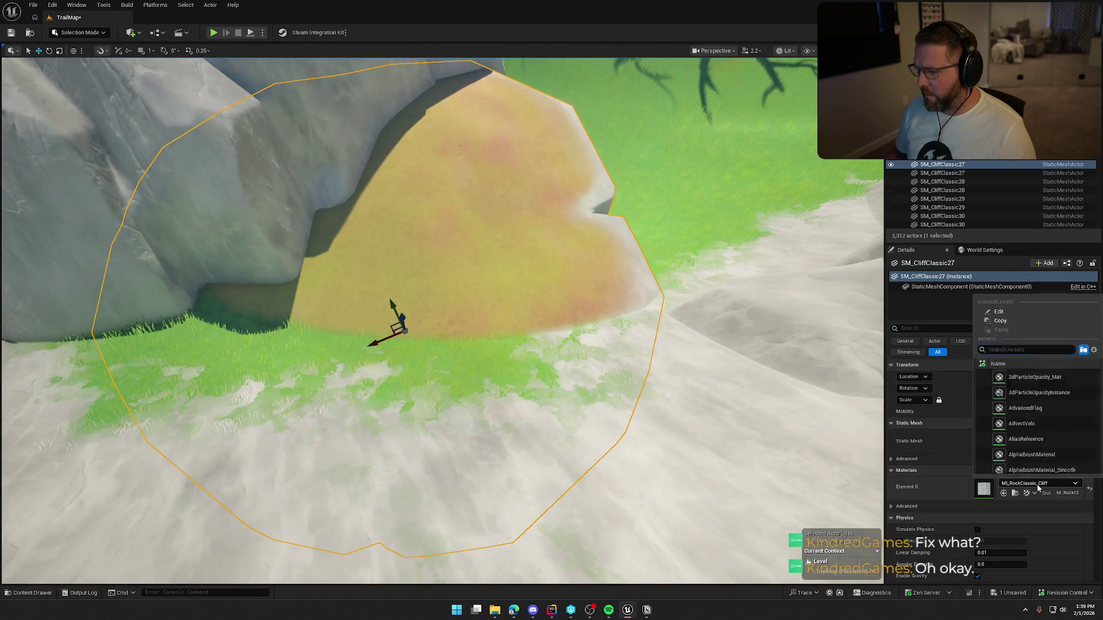
scroll(442, 322, "down", 5)
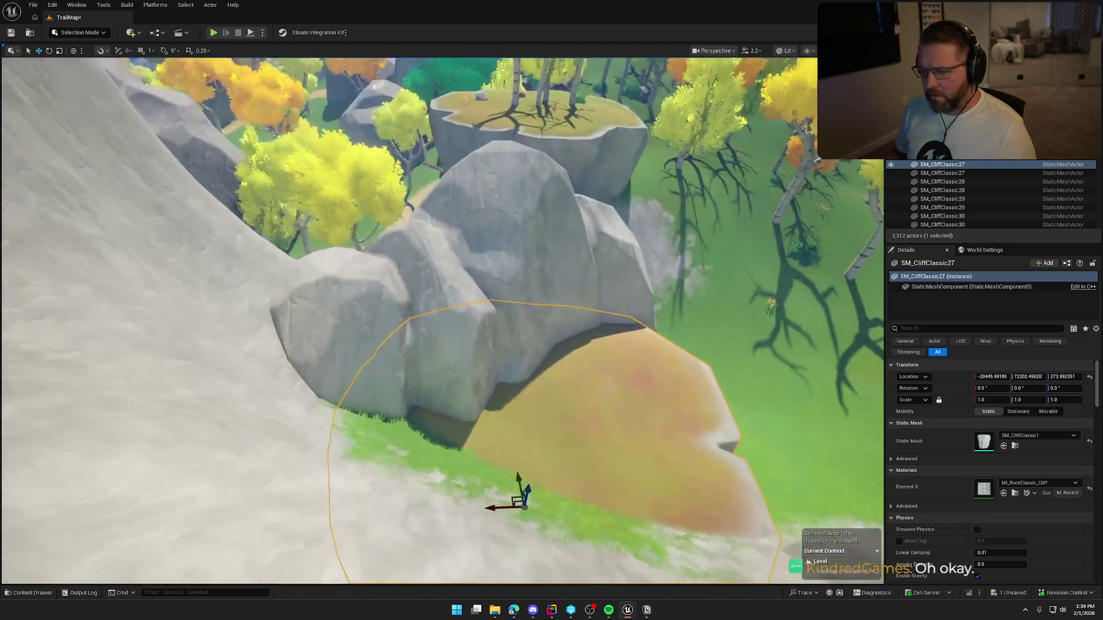
left_click_drag(522, 310, 522, 310)
key("Escape")
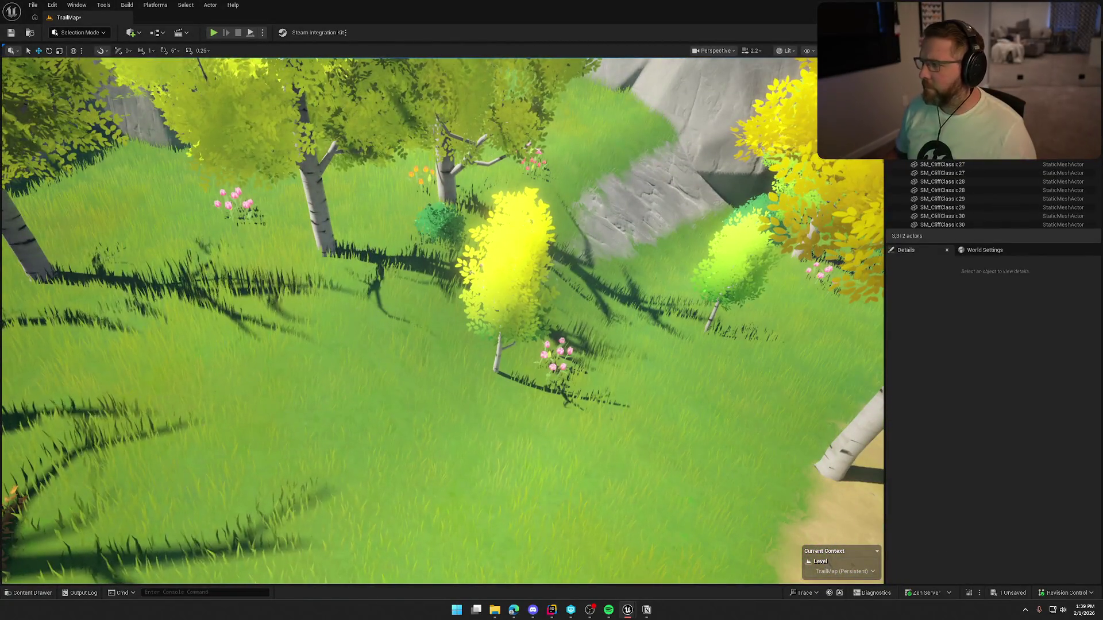
left_click(224, 209)
left_click_drag(224, 208, 224, 209)
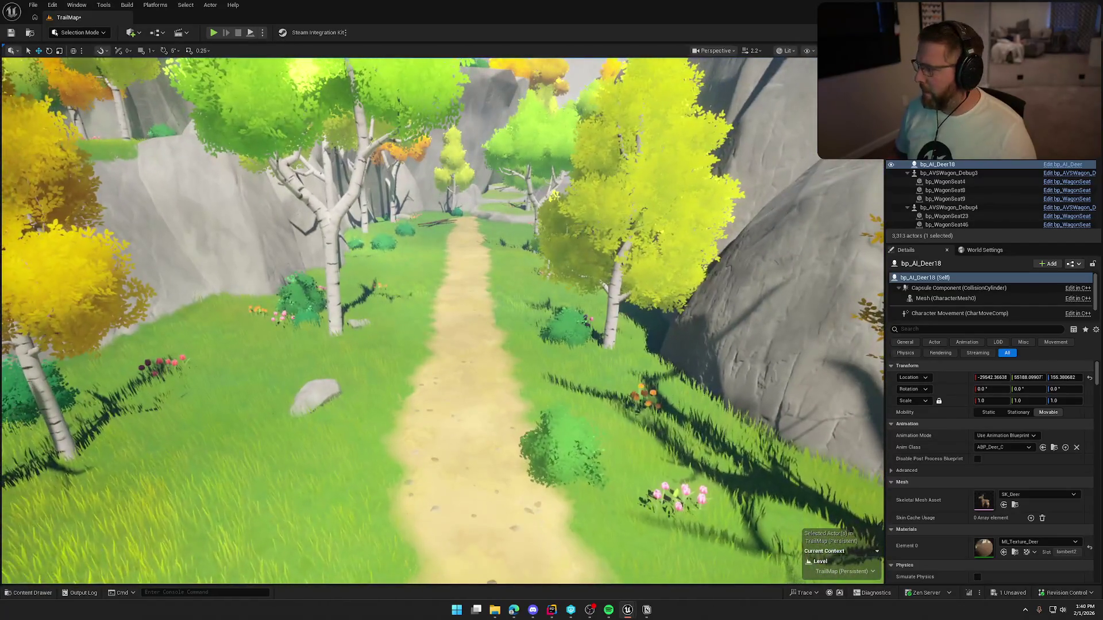
left_click_drag(383, 249, 400, 276)
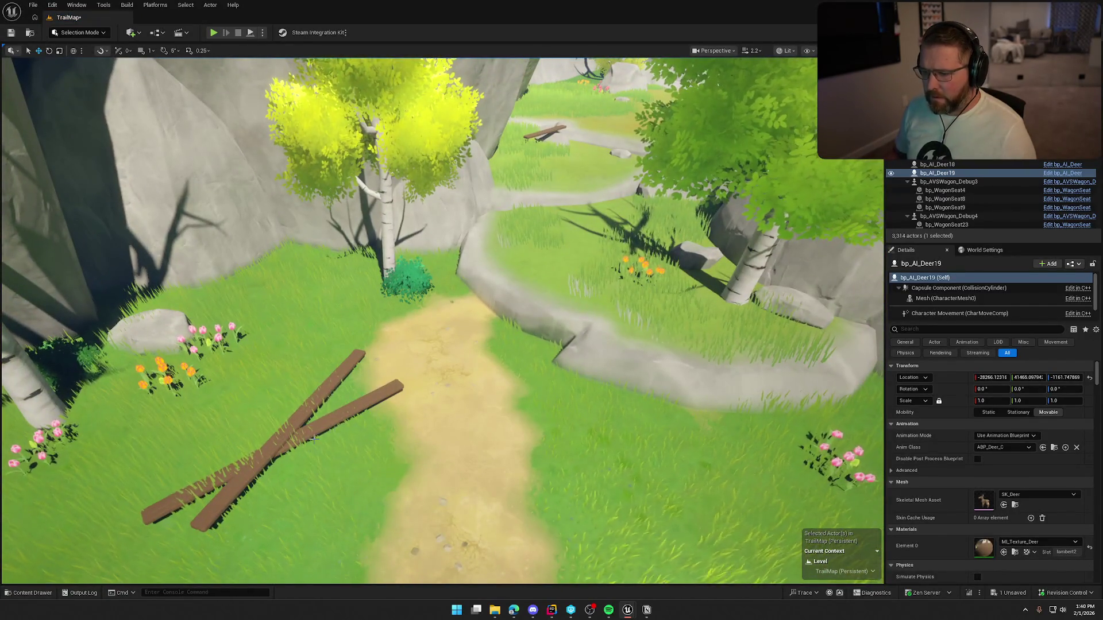
left_click(294, 417)
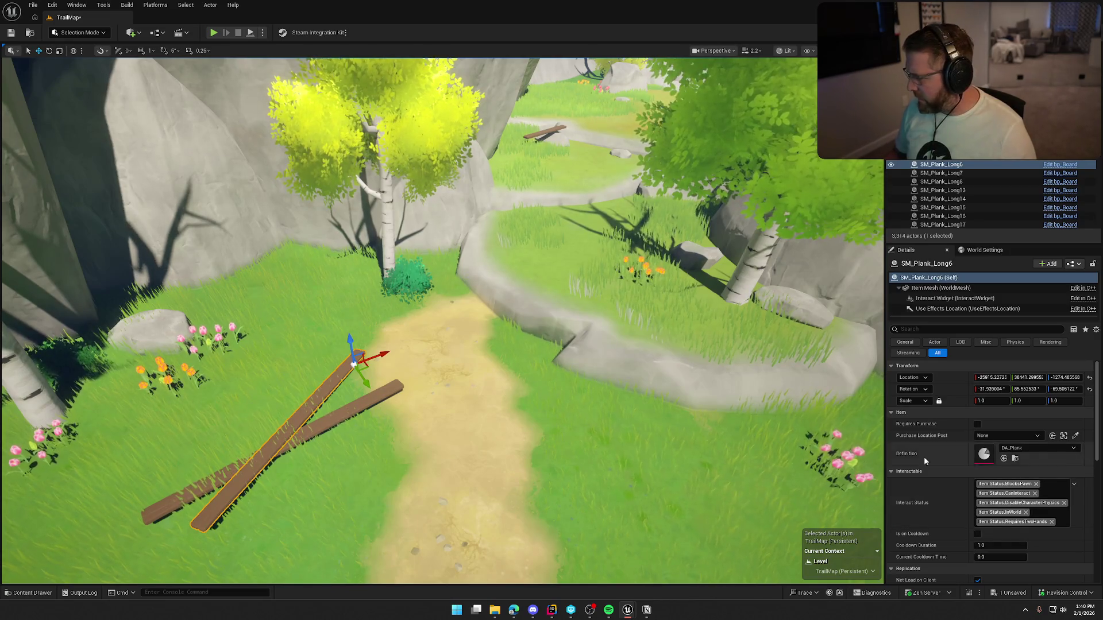
left_click(942, 173, "ctrl")
left_click(1036, 398)
left_click(1043, 531)
key("Escape")
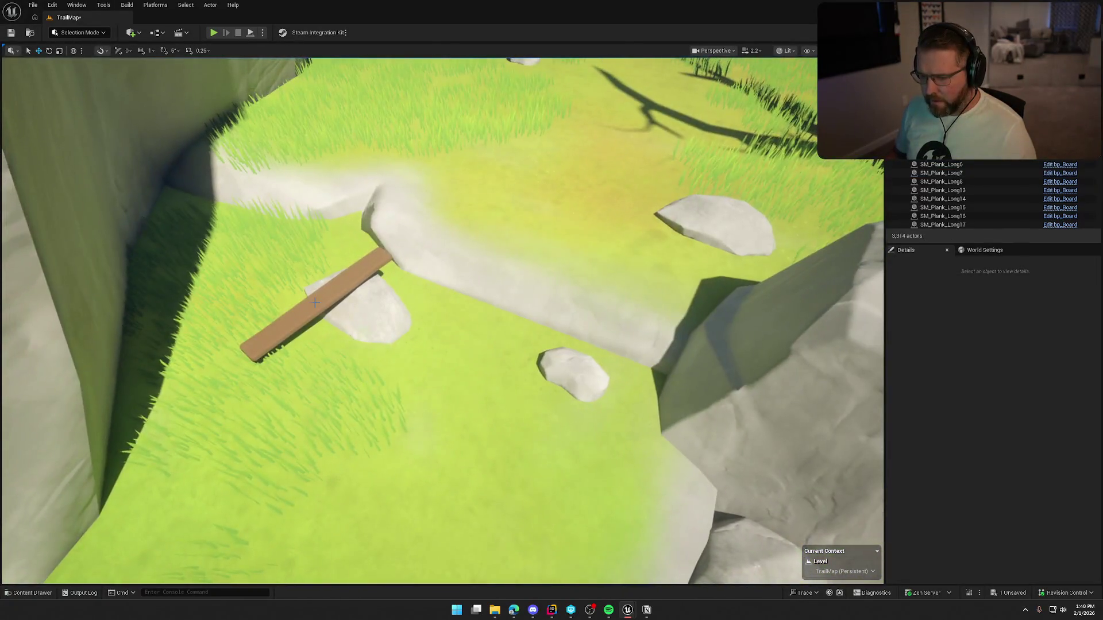
left_click(315, 302)
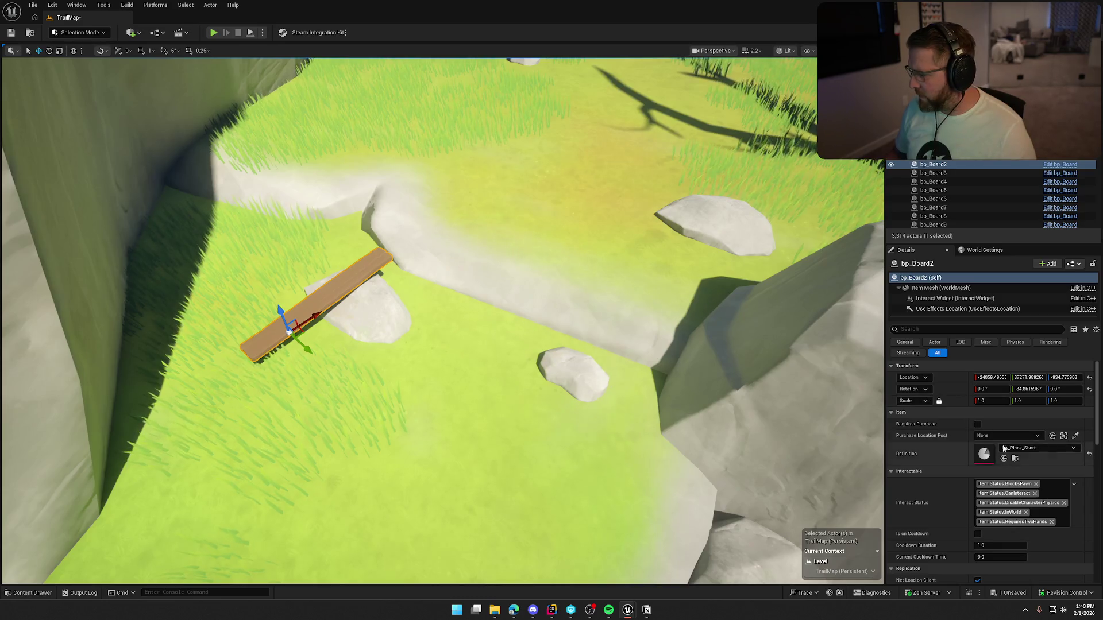
key("Escape")
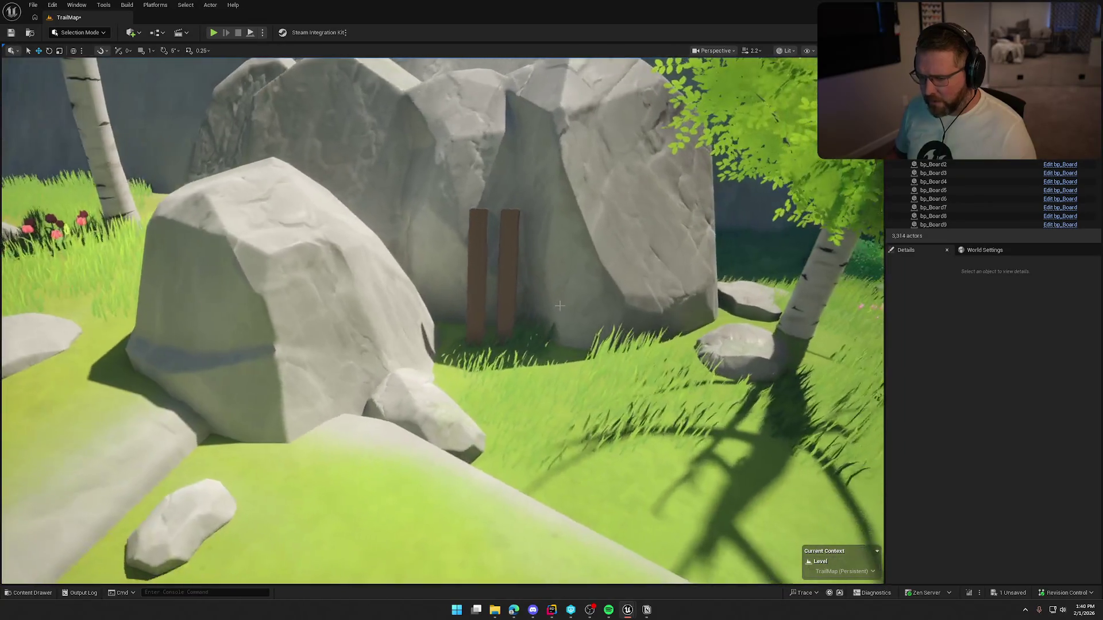
left_click(469, 266)
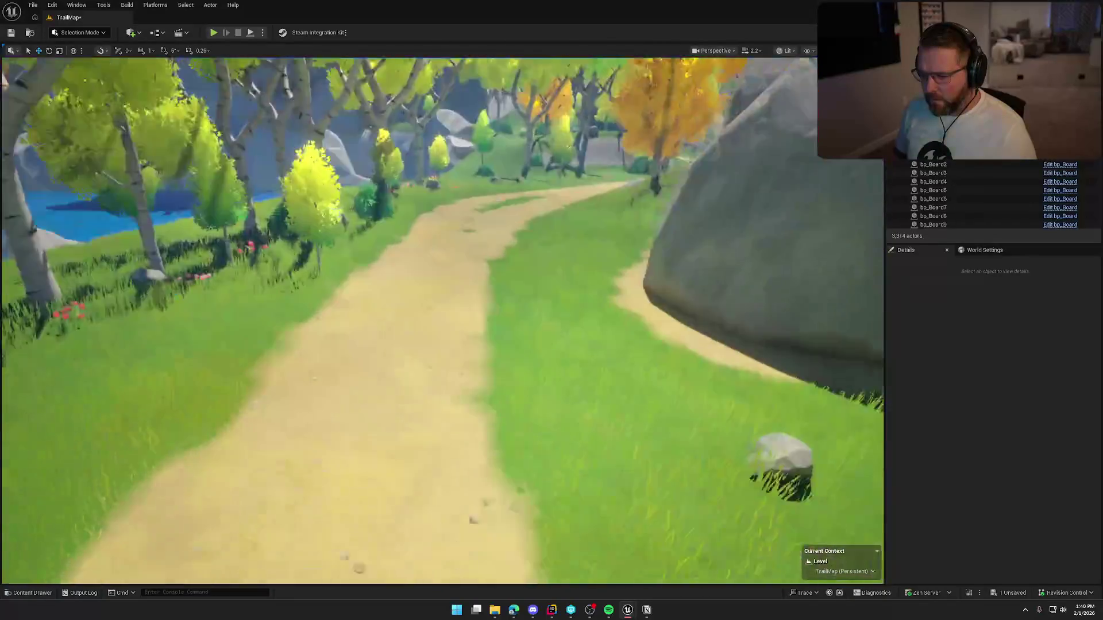
key("w")
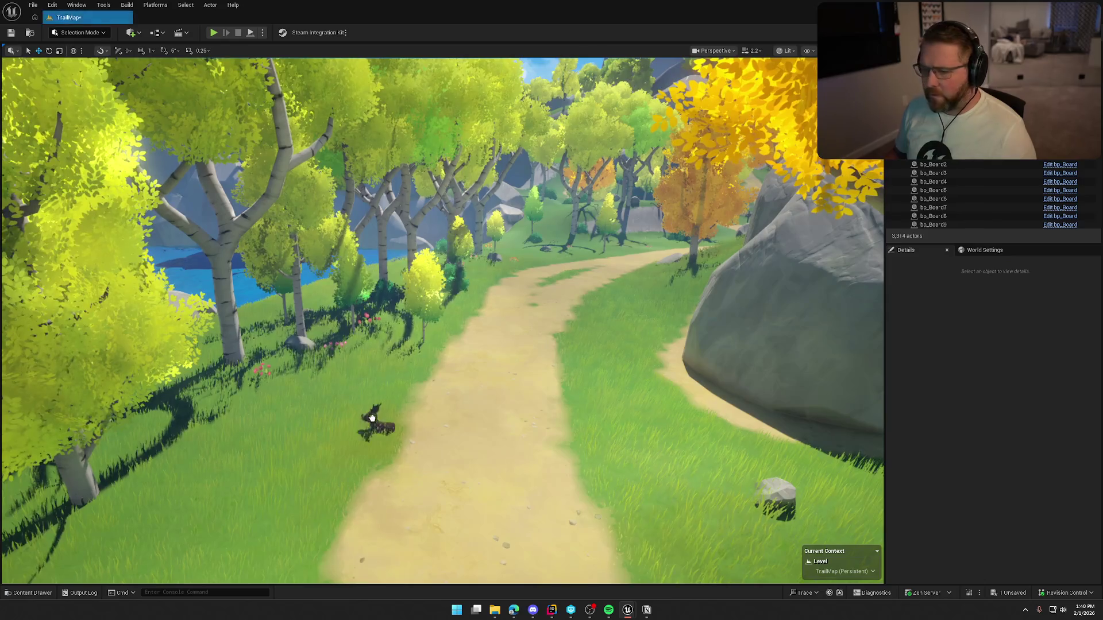
left_click(373, 417)
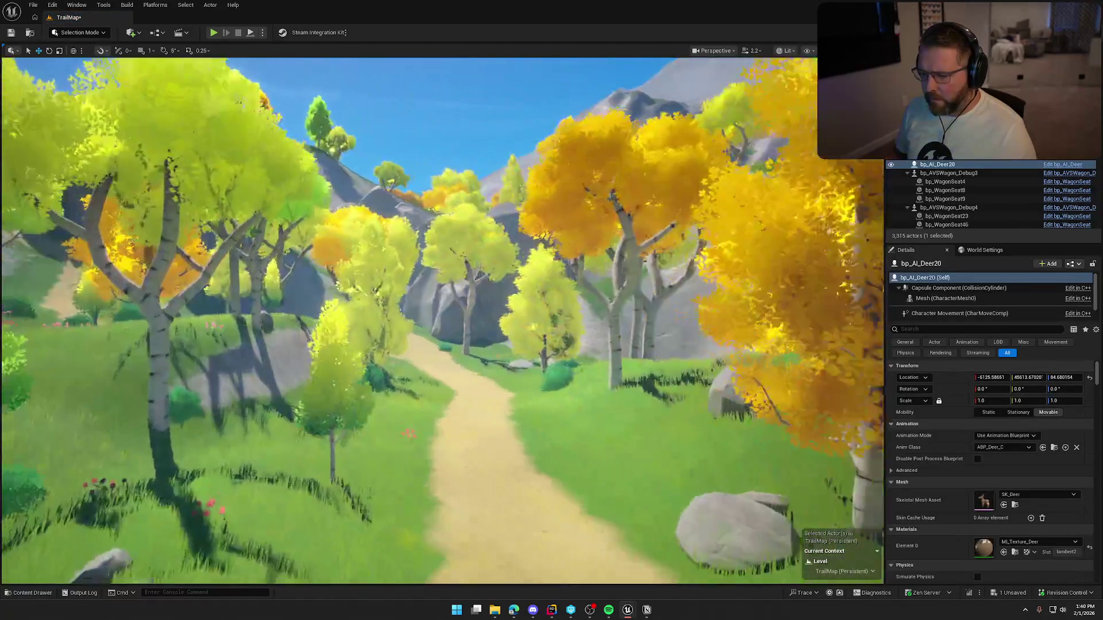
key("w")
key("w")
key("w")
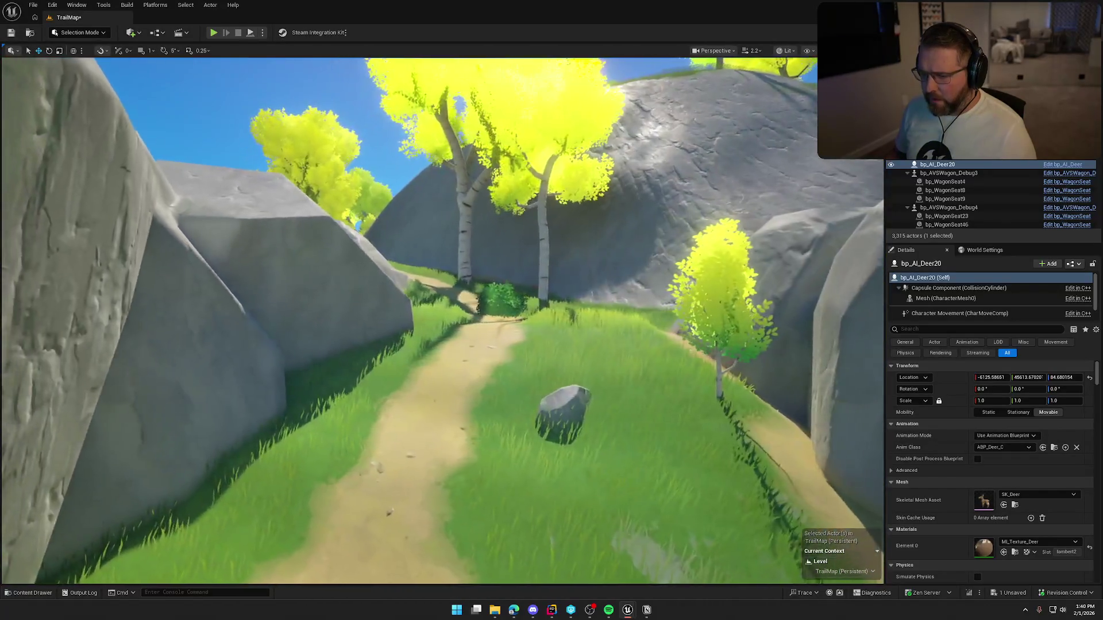
key("w")
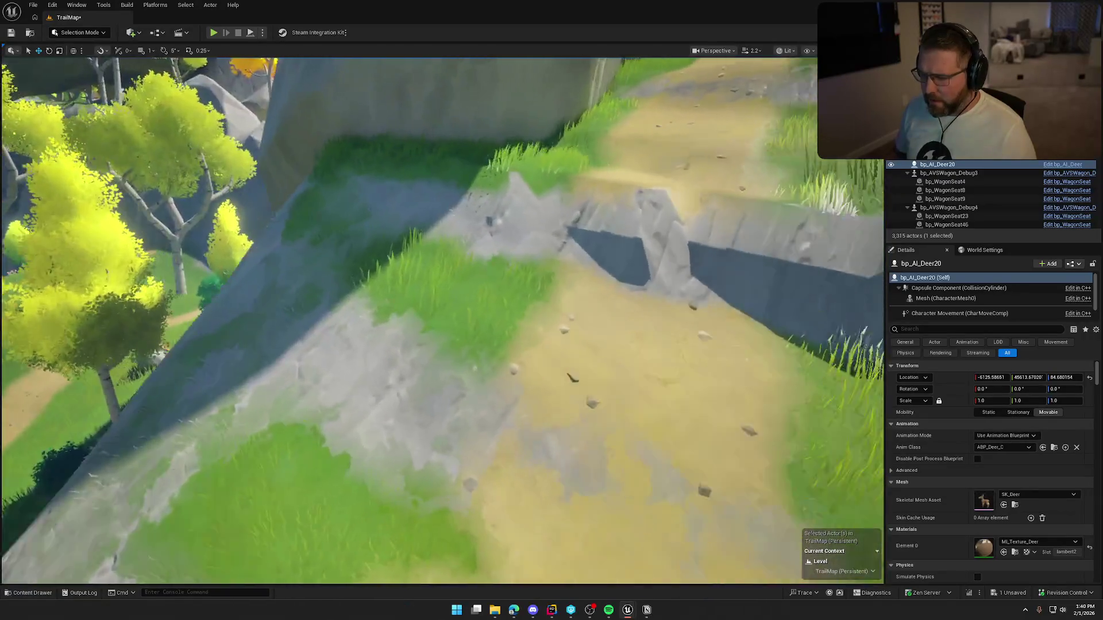
key("w")
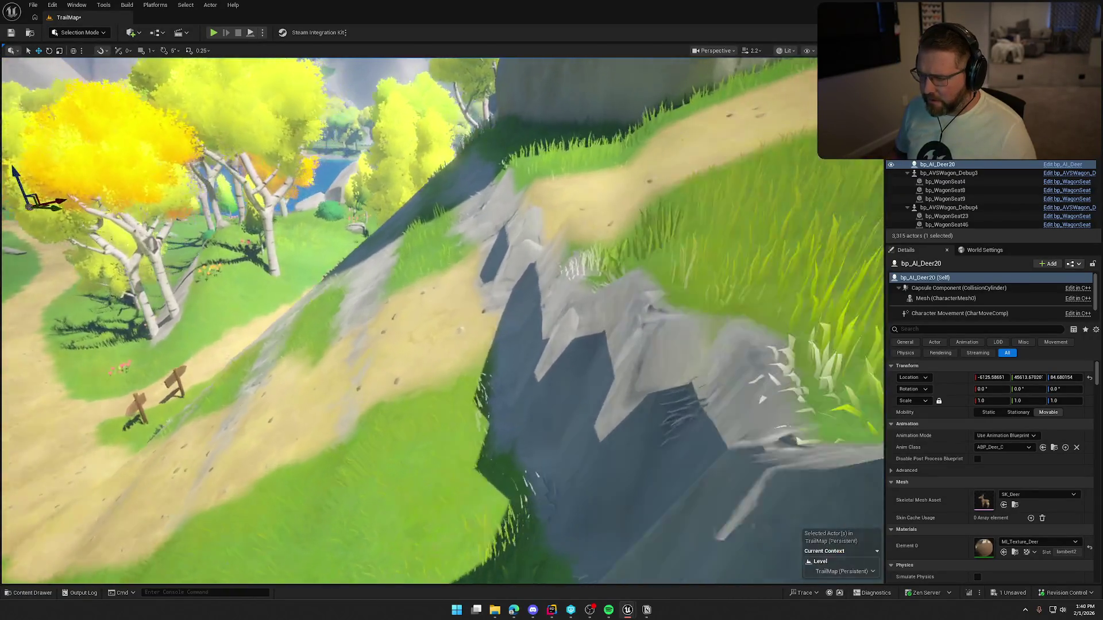
key("w")
key("w")
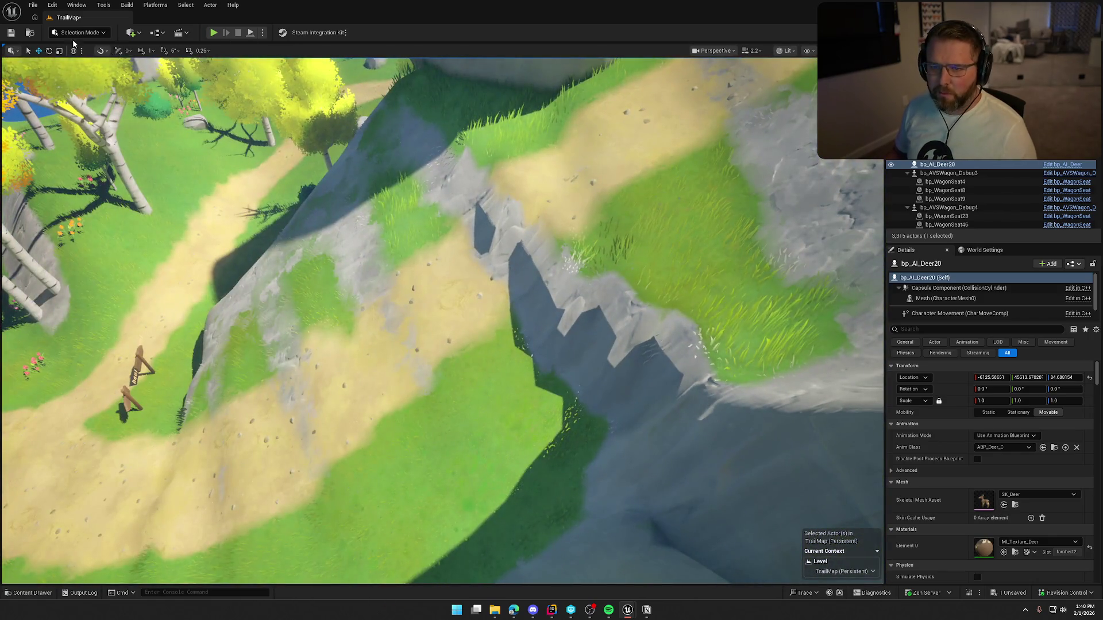
- Switch to Landscape mode's Smooth tool with a brush size of about 879
left_click(73, 34)
key("shift+2")
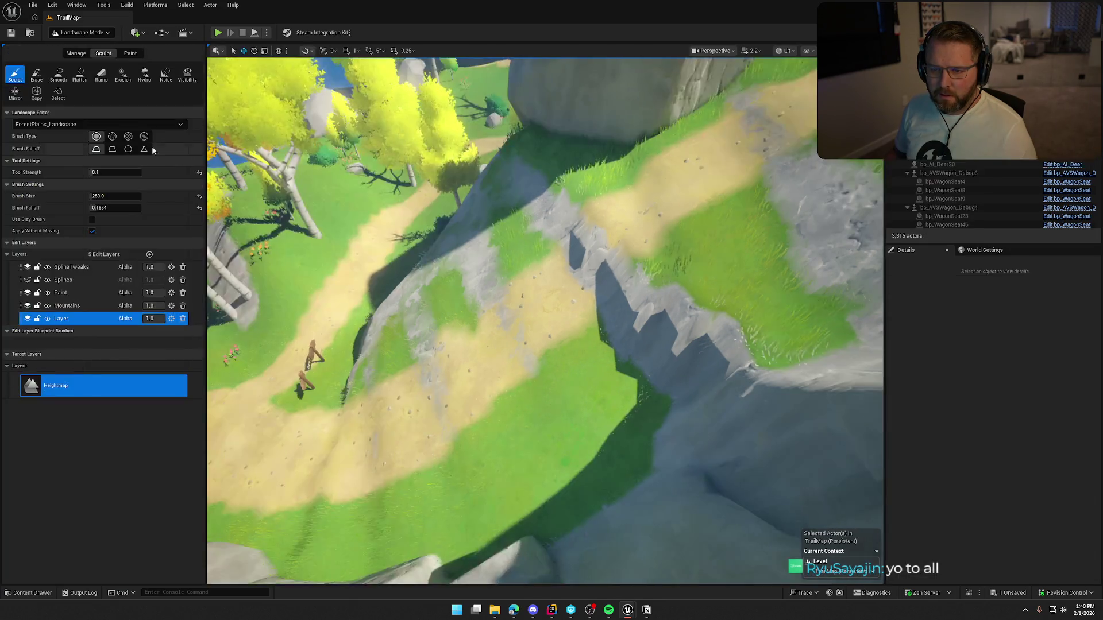
left_click(59, 75)
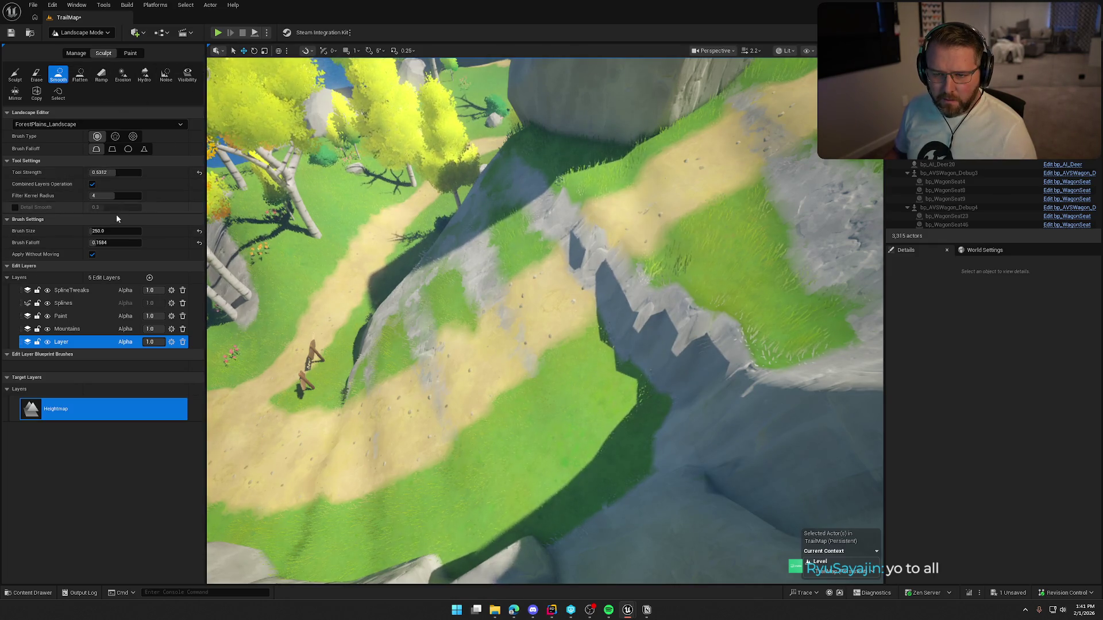
left_click_drag(115, 230, 138, 231)
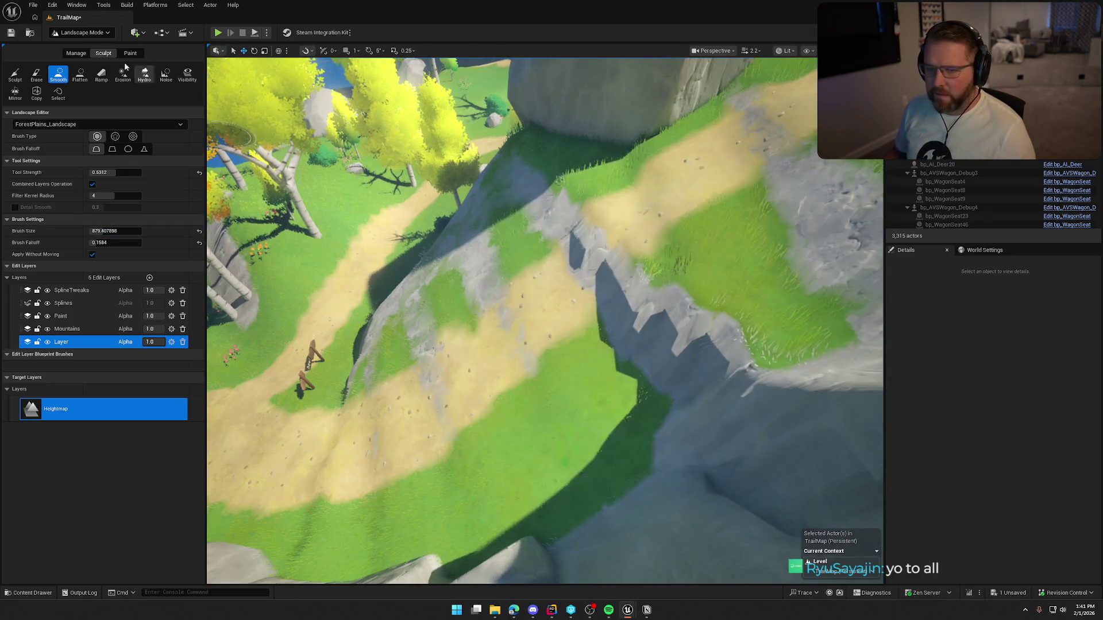
scroll(389, 370, "up", 10)
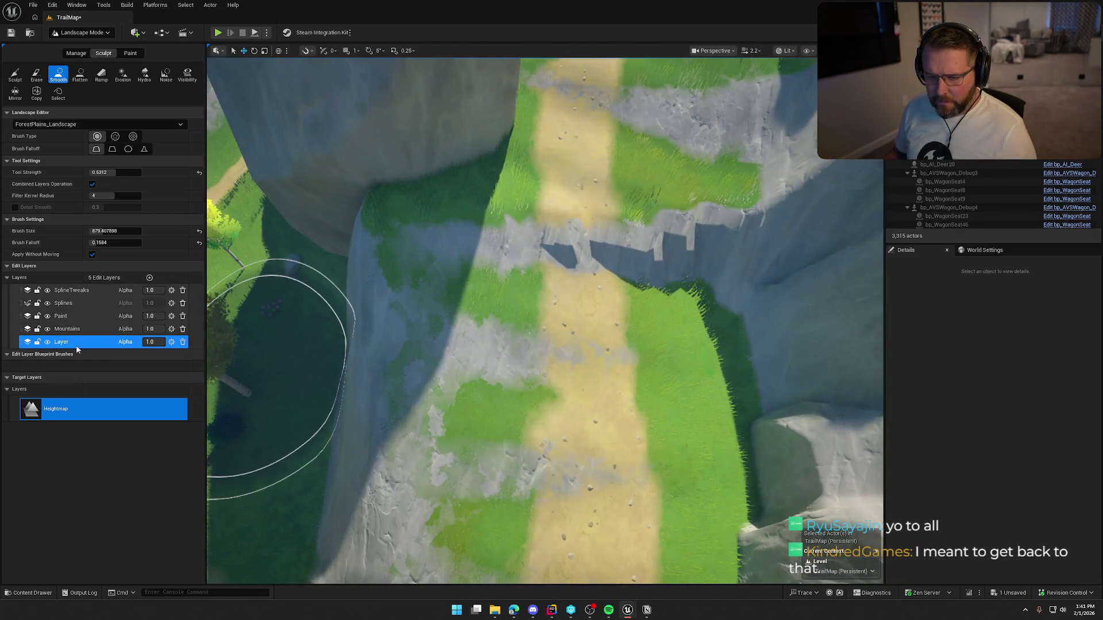
- Make SplineTweaks the active edit layer and bring the trail ledge into close view
left_click(67, 329)
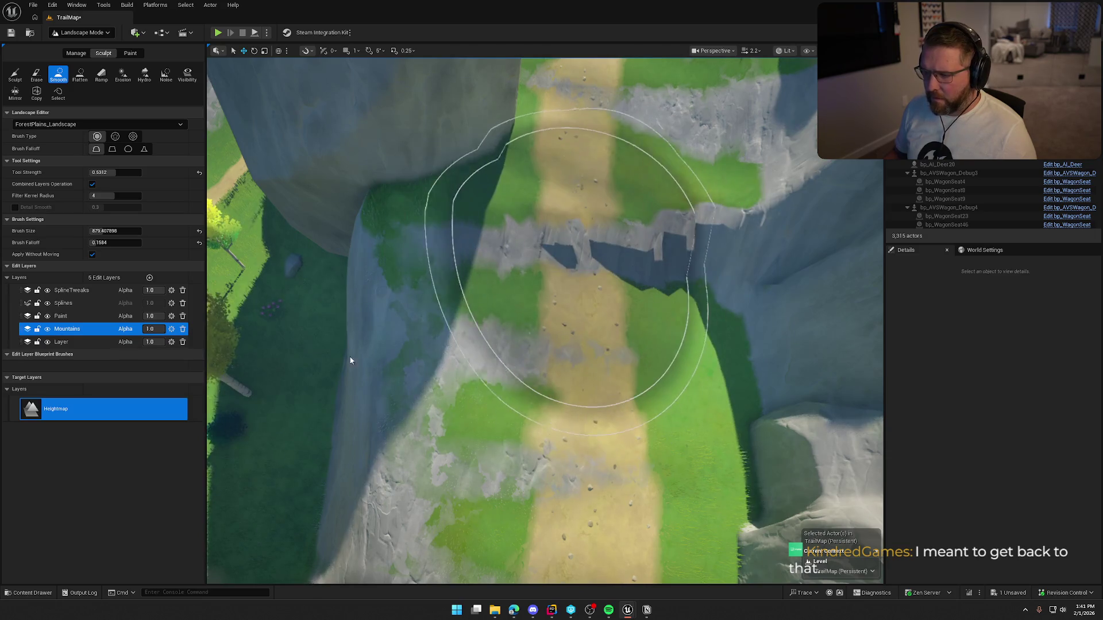
left_click(71, 290)
scroll(656, 246, "down", 3)
mouse_move(656, 246)
left_mouse_down()
mouse_move(653, 167)
mouse_move(654, 190)
left_mouse_up()
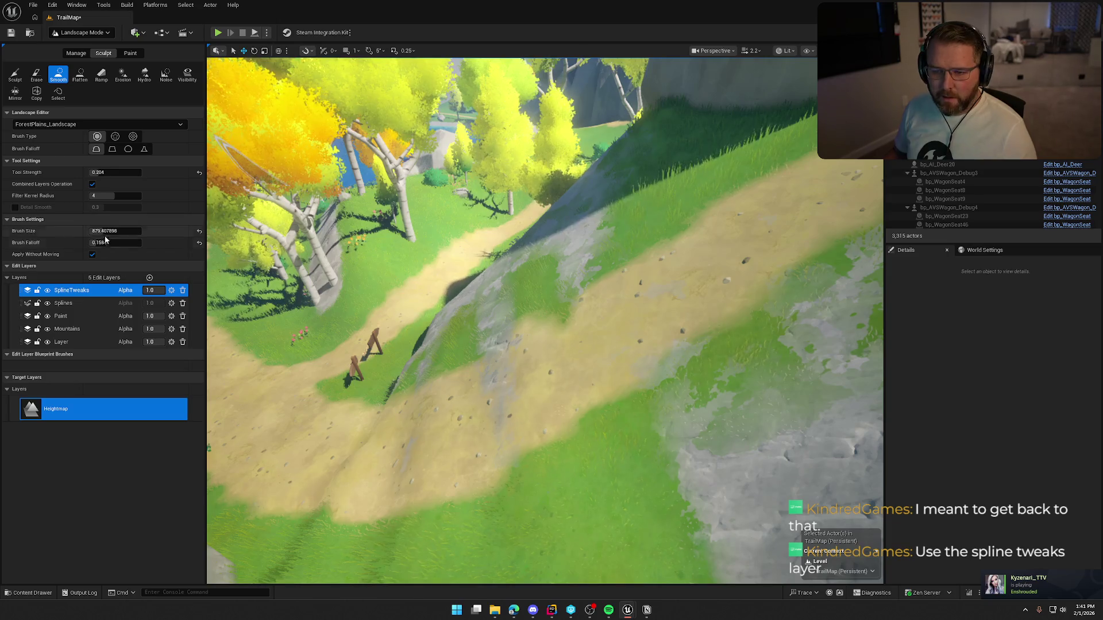
scroll(454, 321, "up", 3)
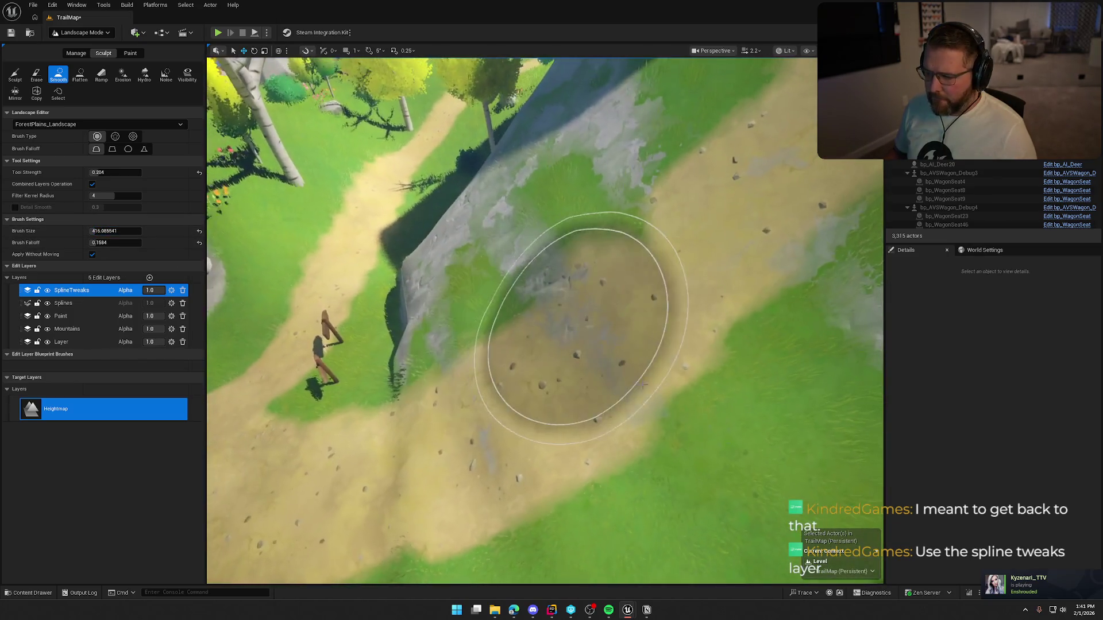
scroll(590, 377, "down", 2)
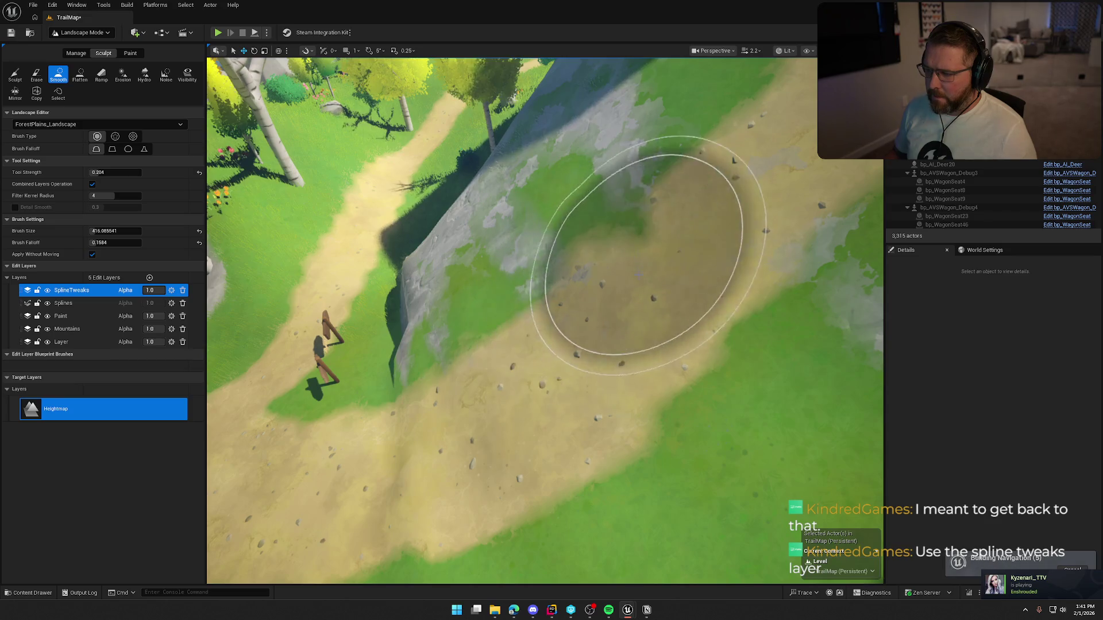
left_click_drag(604, 419, 574, 345)
scroll(468, 394, "down", 2)
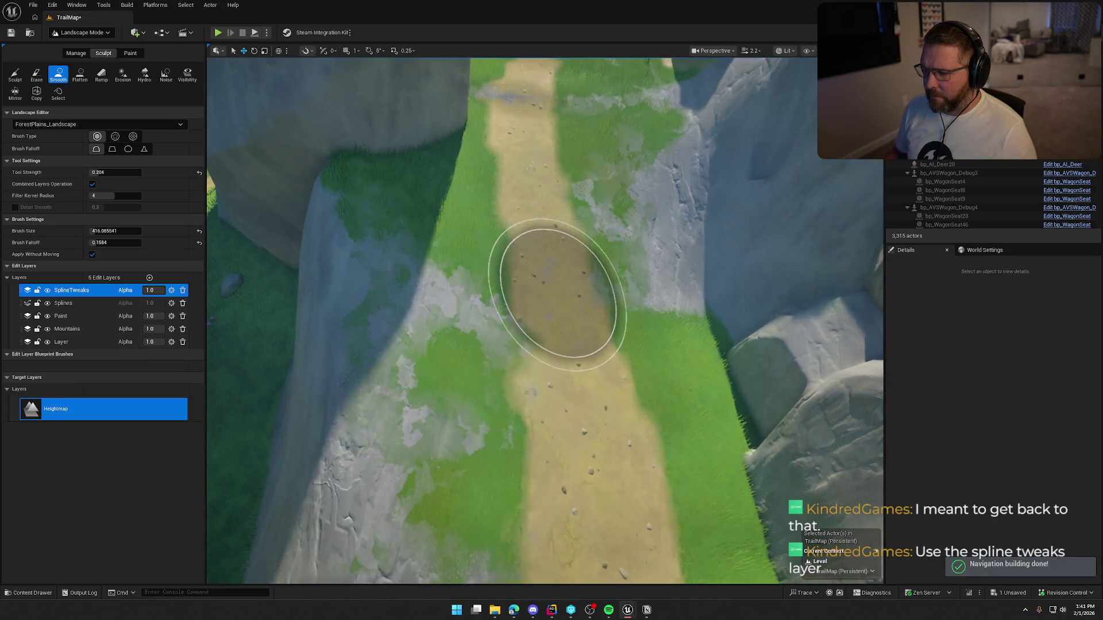
mouse_move(569, 284)
left_mouse_down()
mouse_move(570, 183)
mouse_move(600, 327)
mouse_move(591, 173)
mouse_move(569, 172)
mouse_move(568, 321)
mouse_move(409, 115)
left_mouse_up()
- Switch to Foliage mode, then back to Selection mode
left_click(67, 33)
left_click(77, 60)
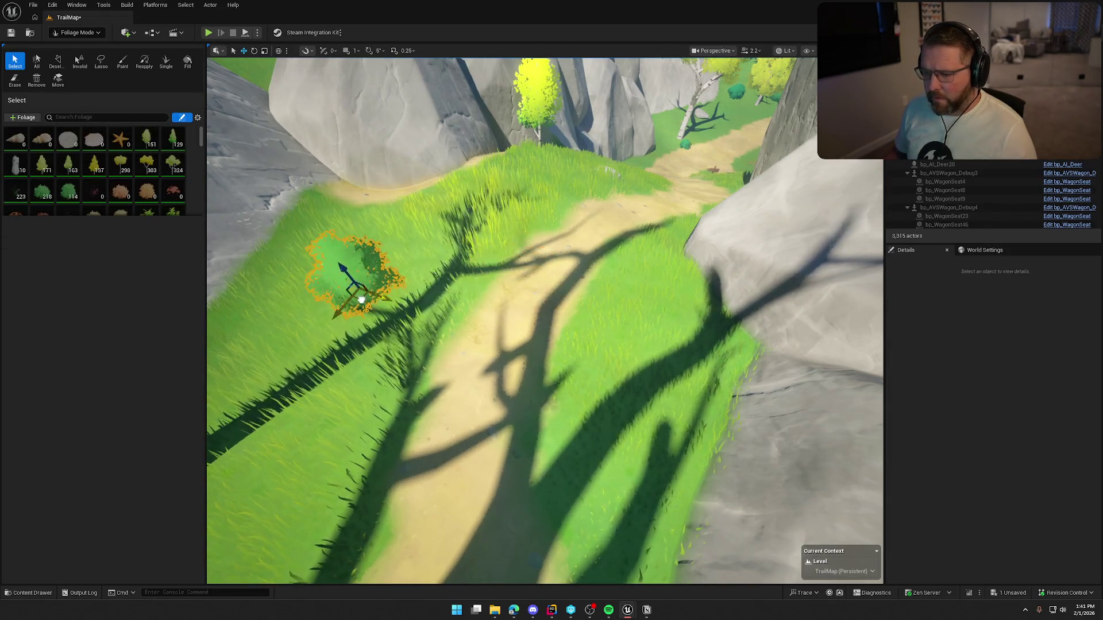
mouse_move(540, 334)
left_mouse_down()
mouse_move(540, 230)
mouse_move(494, 230)
left_mouse_up()
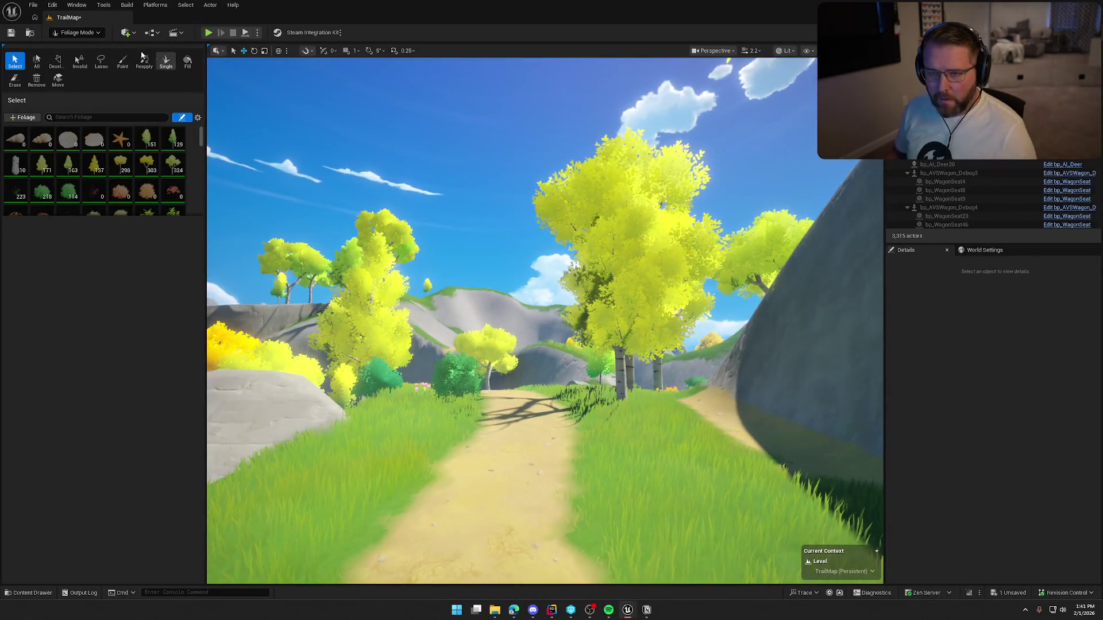
left_click(76, 32)
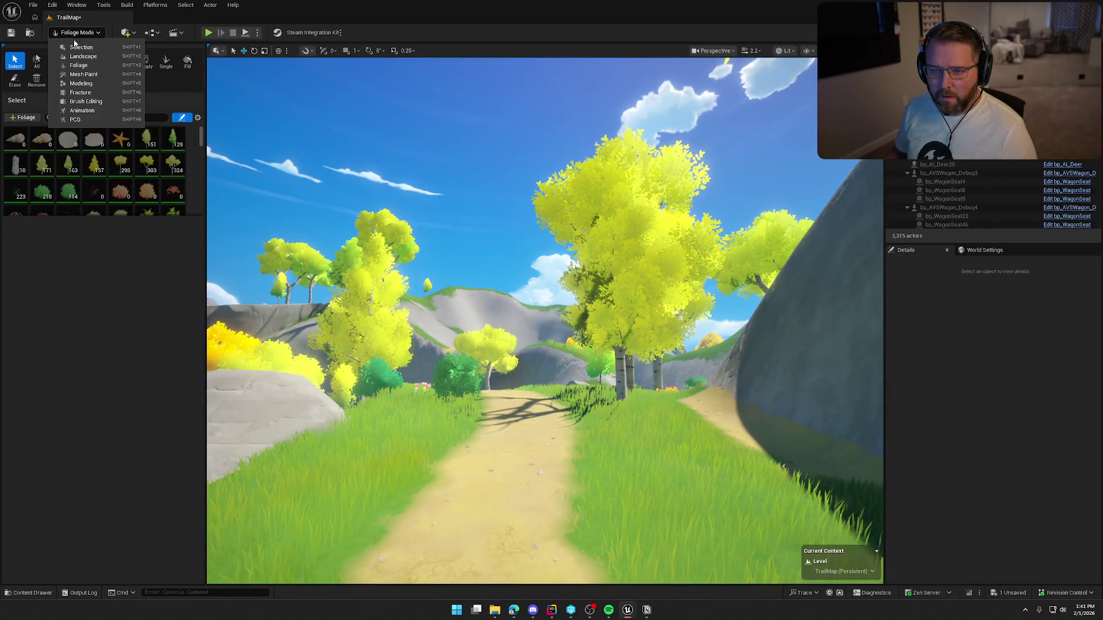
left_click(76, 41)
- Fly along the grassy trail to the clearing beside the birch trunk
mouse_move(437, 322)
left_mouse_down()
mouse_move(379, 357)
mouse_move(356, 339)
mouse_move(333, 379)
mouse_move(379, 342)
mouse_move(405, 373)
left_mouse_up()
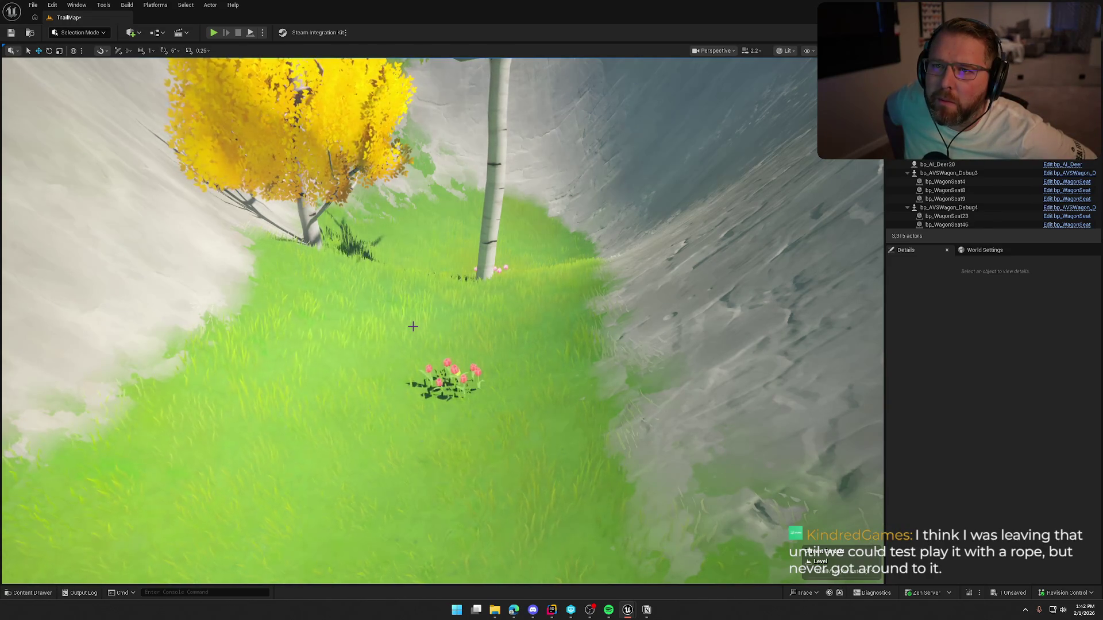
left_click_drag(456, 306, 456, 307)
key("w")
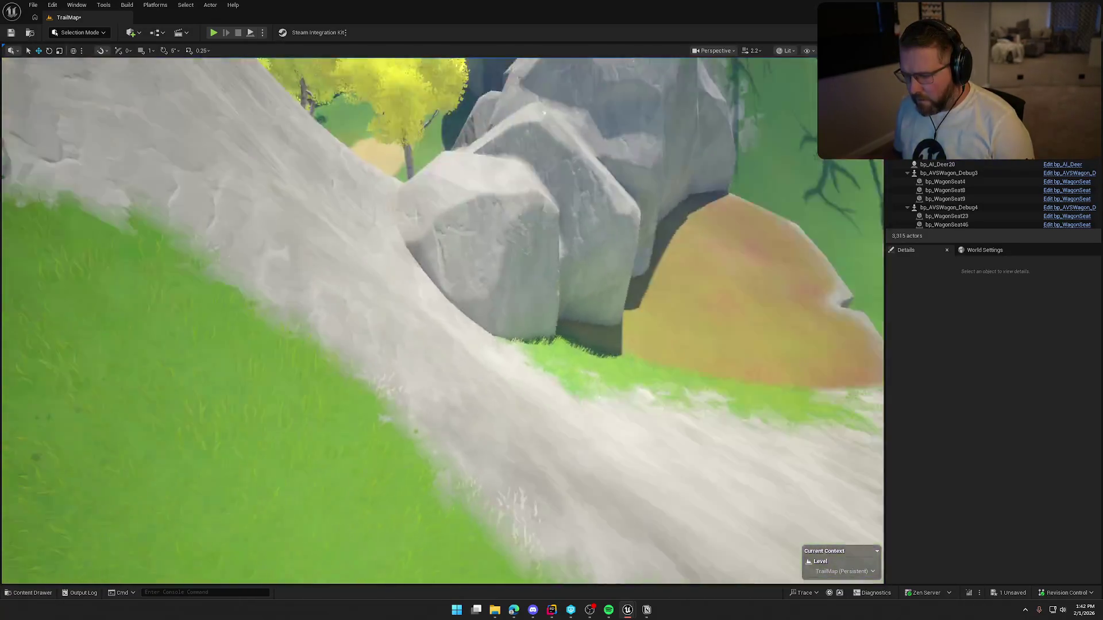
key("w")
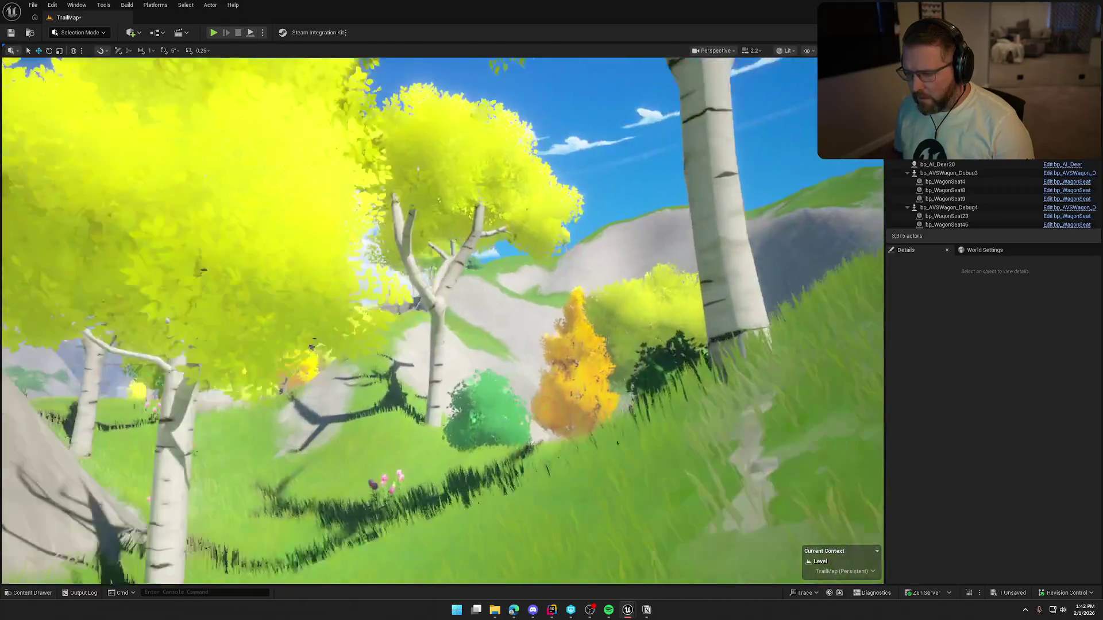
key("s")
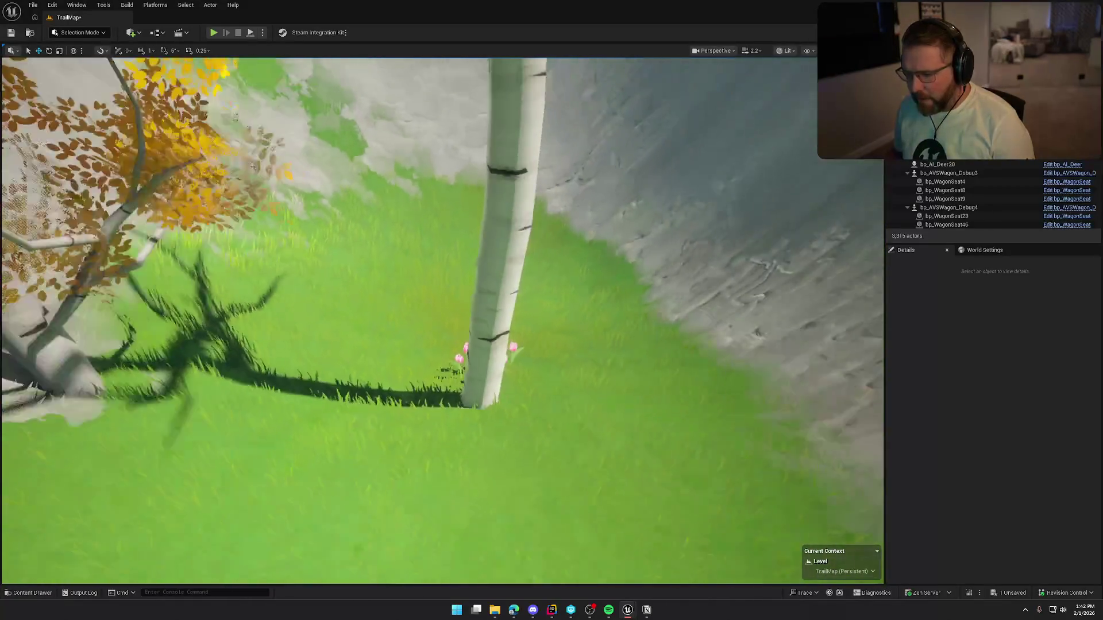
left_click(76, 33)
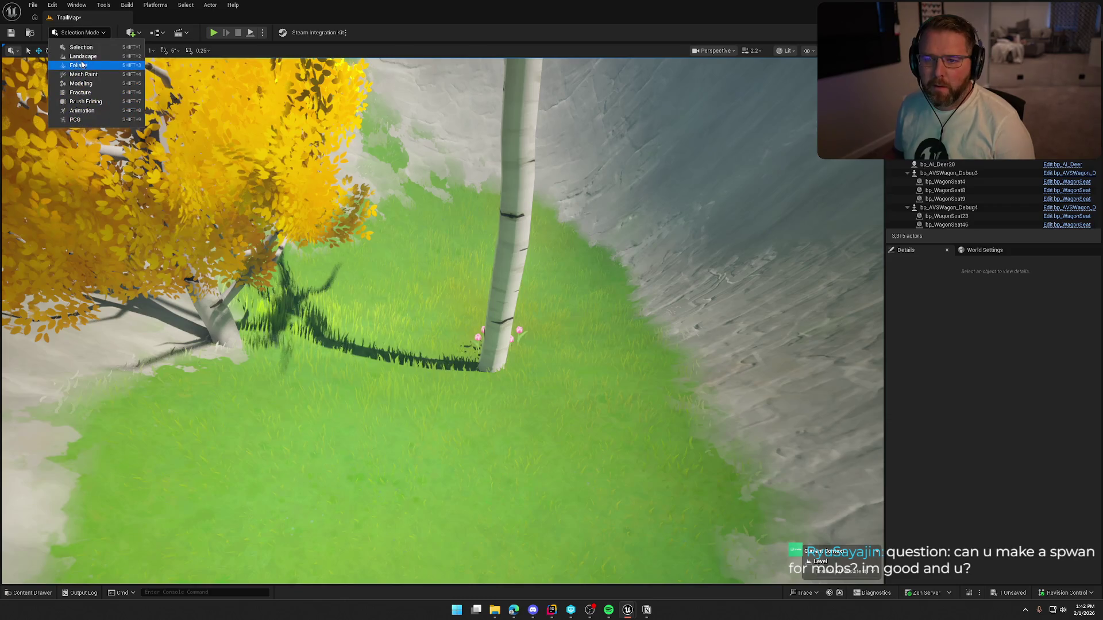
- In Foliage mode, move the birch right toward the rock wall, then return to Selection mode
left_click(79, 65)
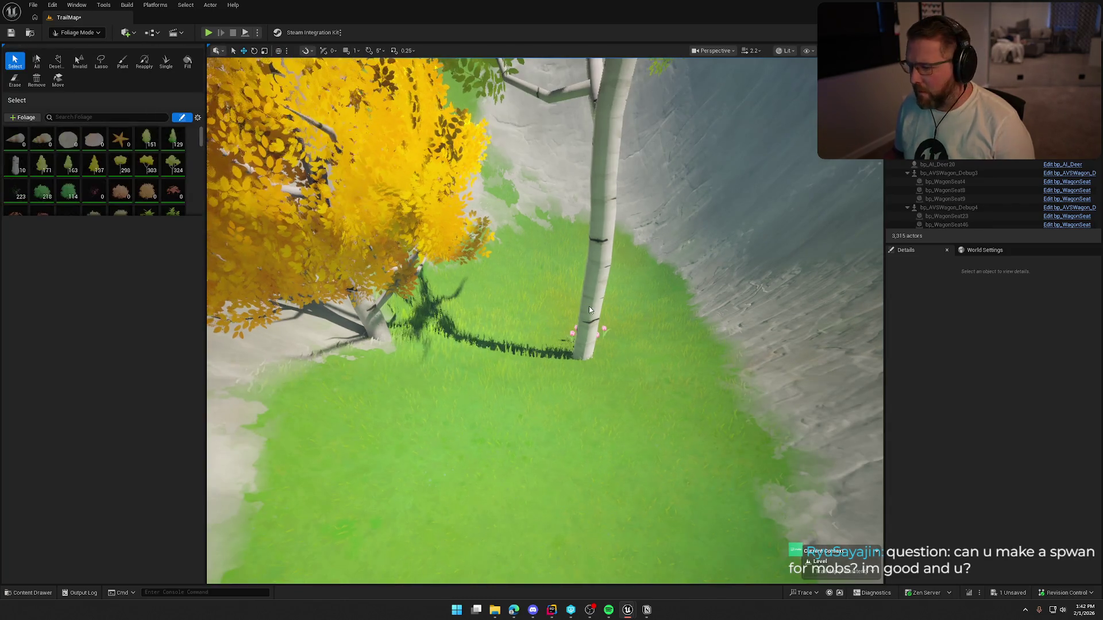
left_click_drag(607, 359, 750, 352)
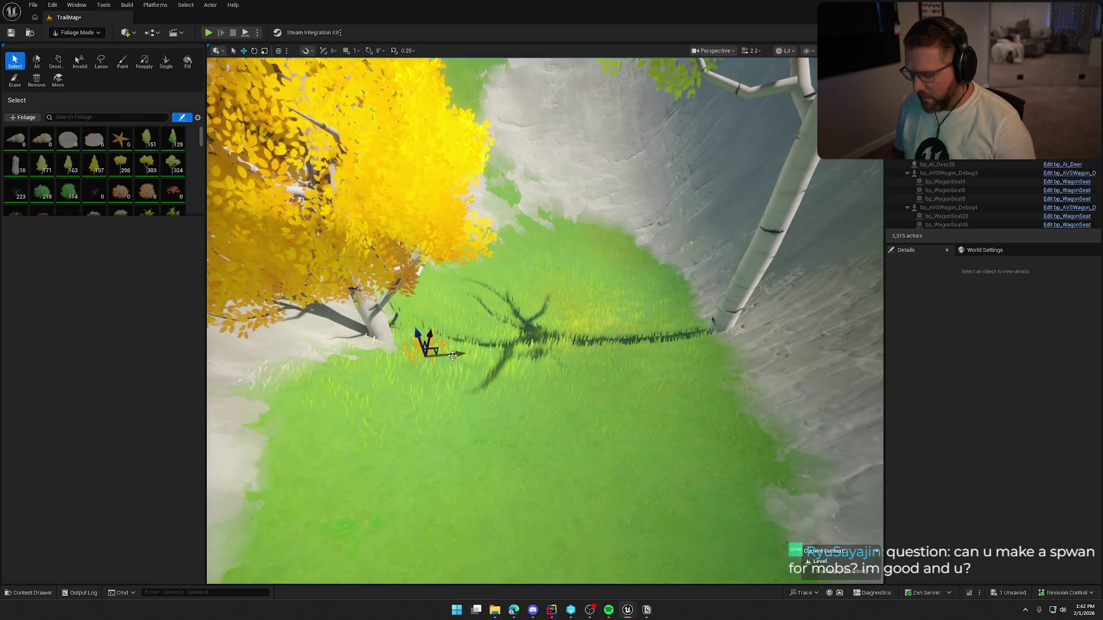
left_click(77, 32)
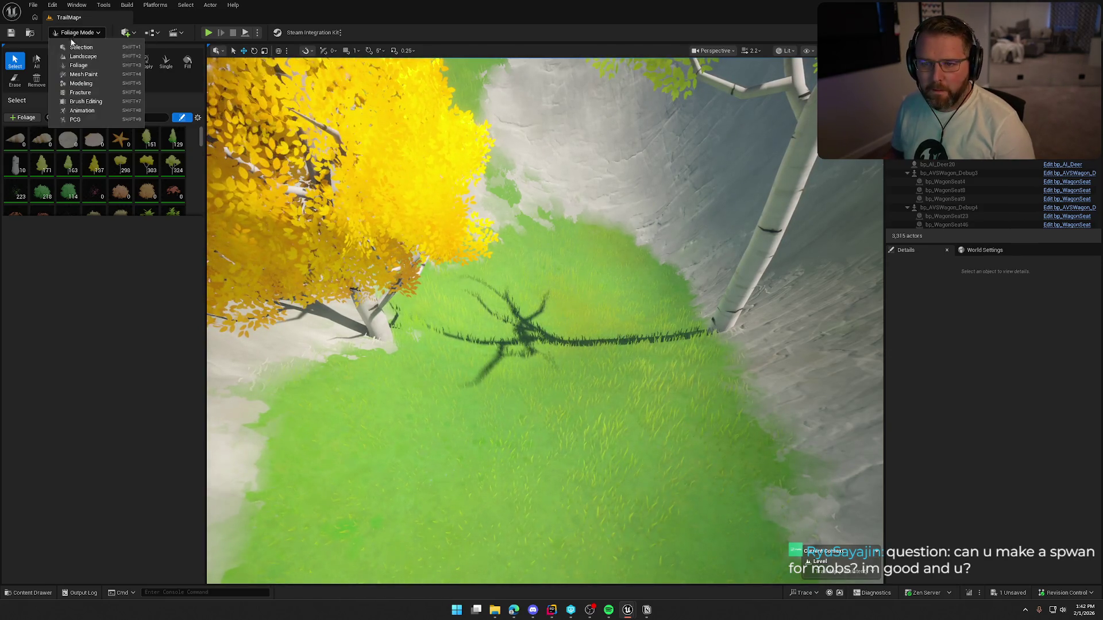
left_click(75, 42)
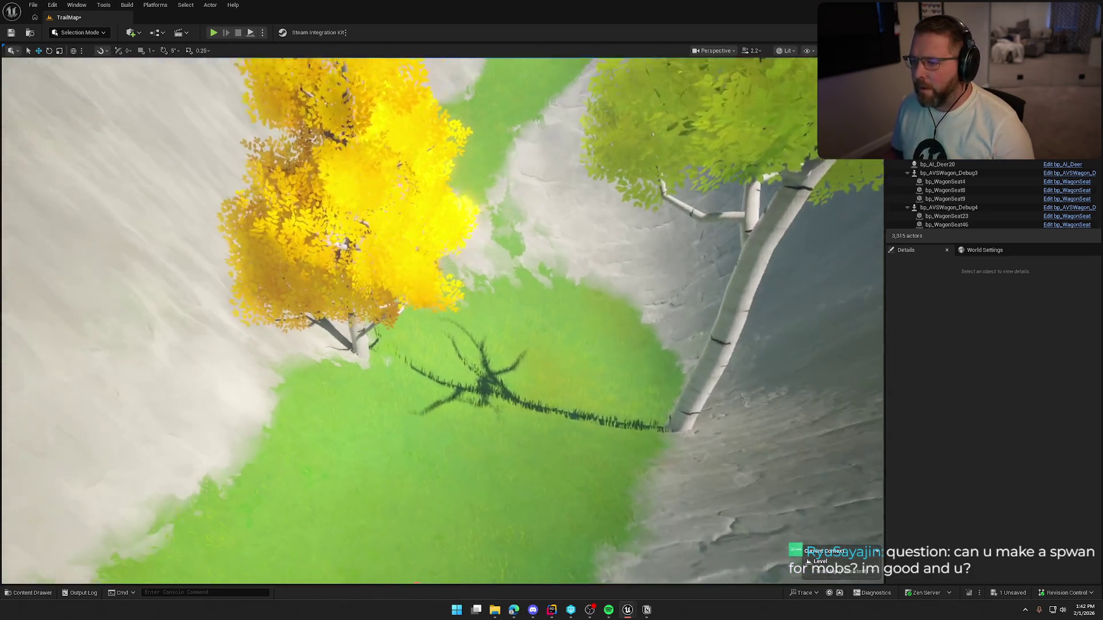
- Fly through the yellow trees and out to view the hillside and mountains
mouse_move(445, 301)
left_mouse_down()
mouse_move(445, 310)
mouse_move(444, 301)
left_mouse_up()
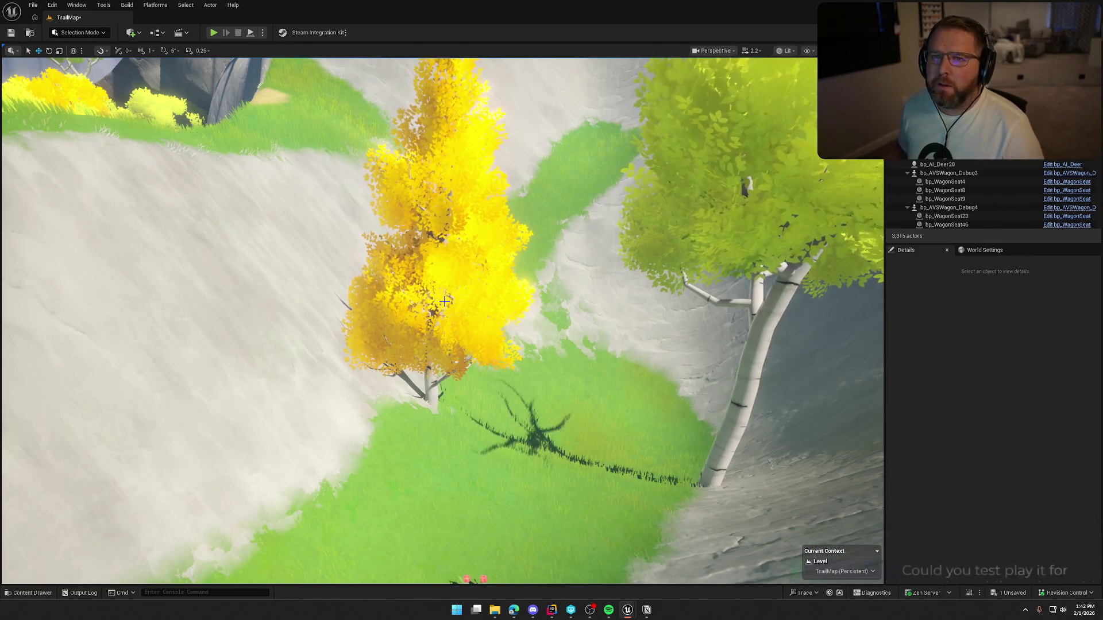
mouse_move(498, 239)
left_mouse_down()
mouse_move(498, 196)
mouse_move(528, 340)
left_mouse_up()
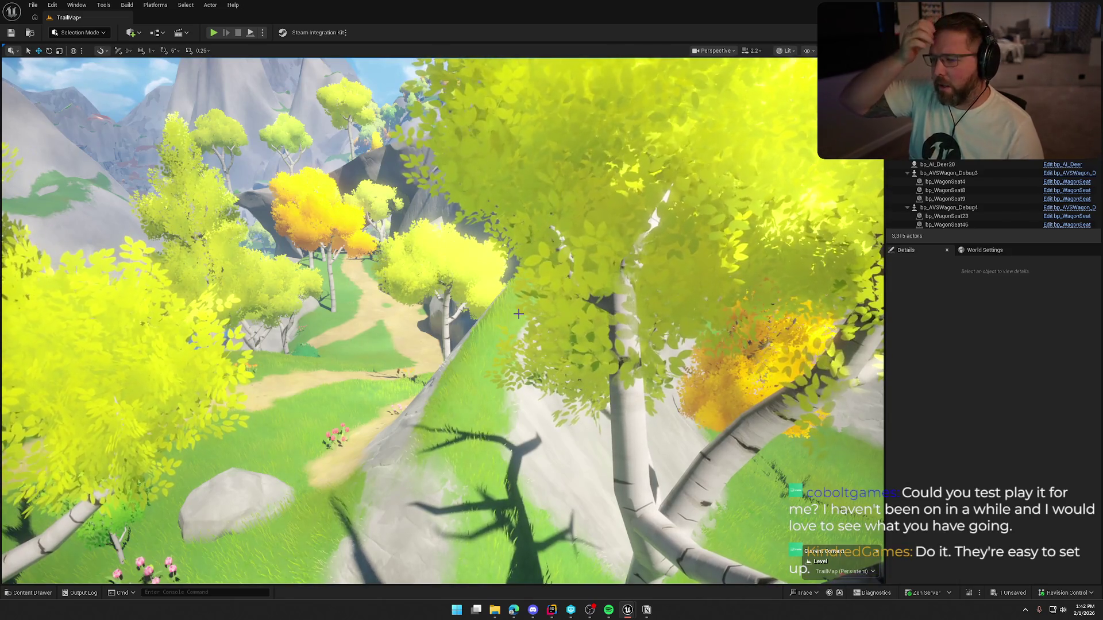
left_click_drag(518, 314, 328, 282)
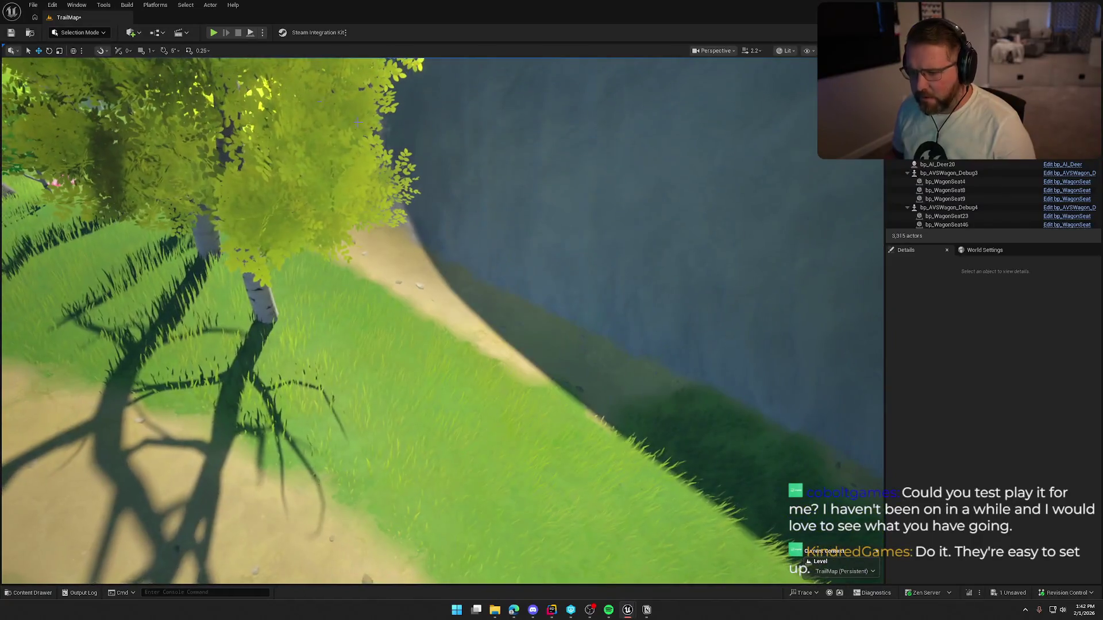
- Switch to Landscape mode's Paint tool
left_click(79, 32)
left_click(92, 69)
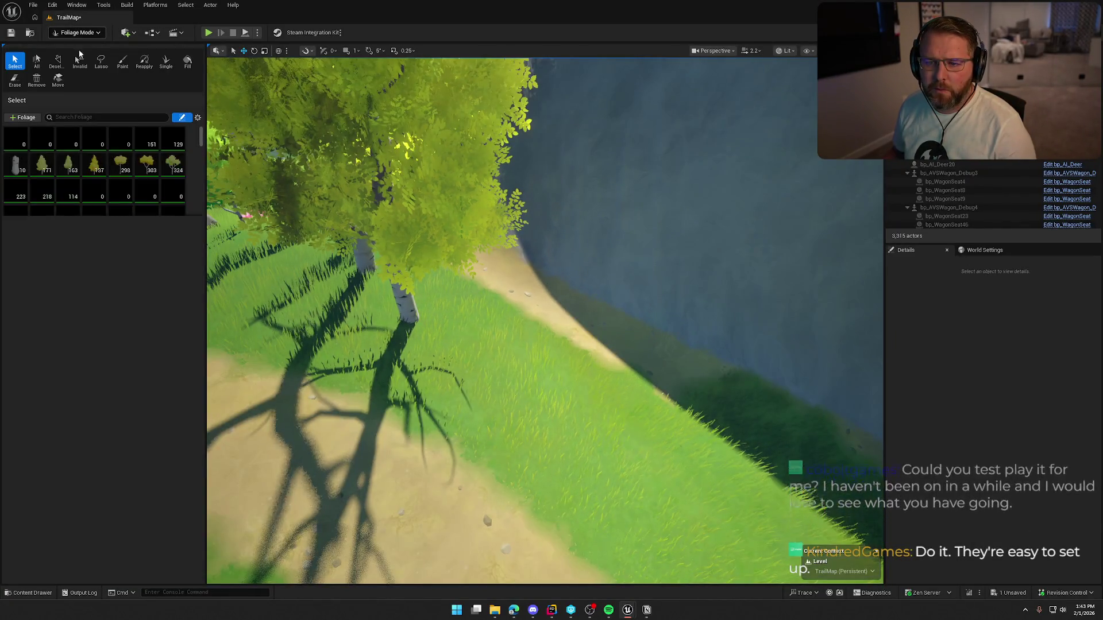
left_click(77, 33)
left_click(84, 58)
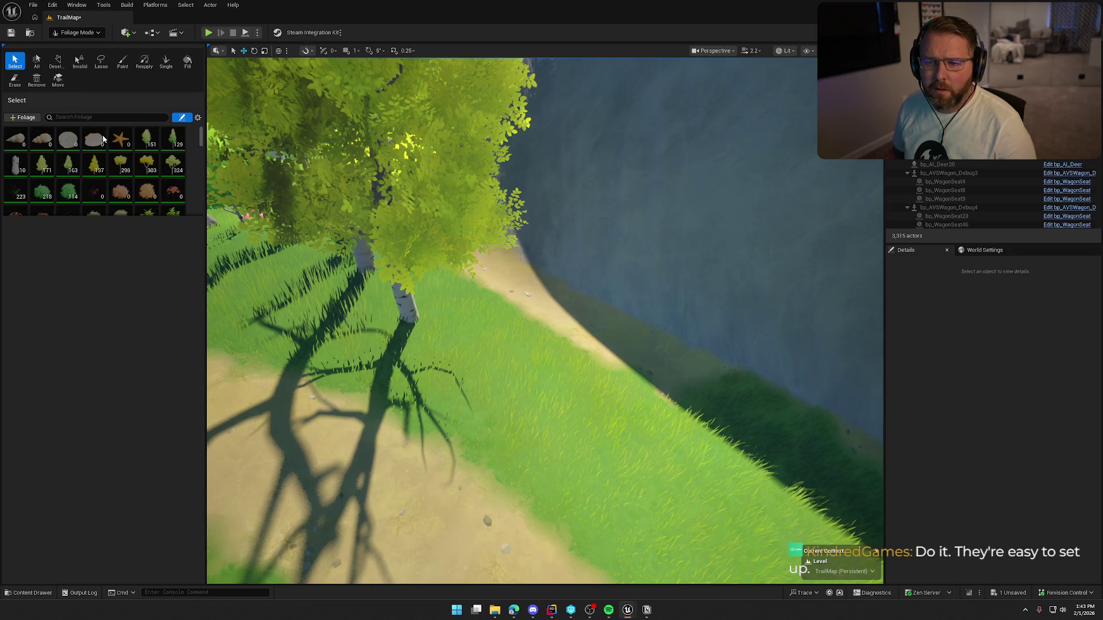
left_click(130, 54)
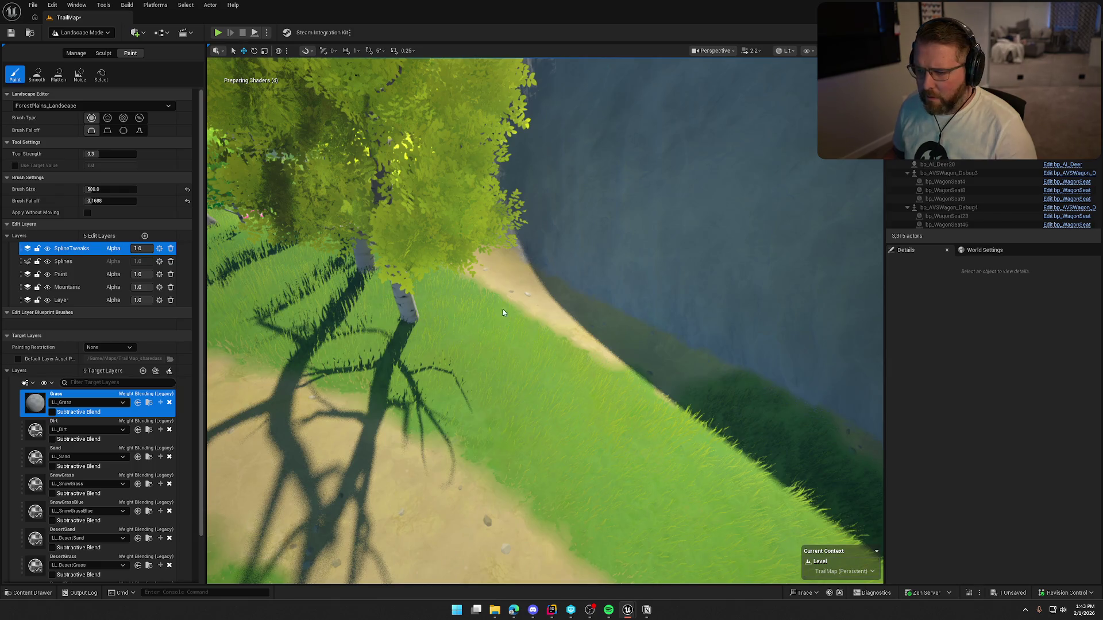
- Make Paint the active edit layer and Dirt the target paint layer
left_click(71, 276)
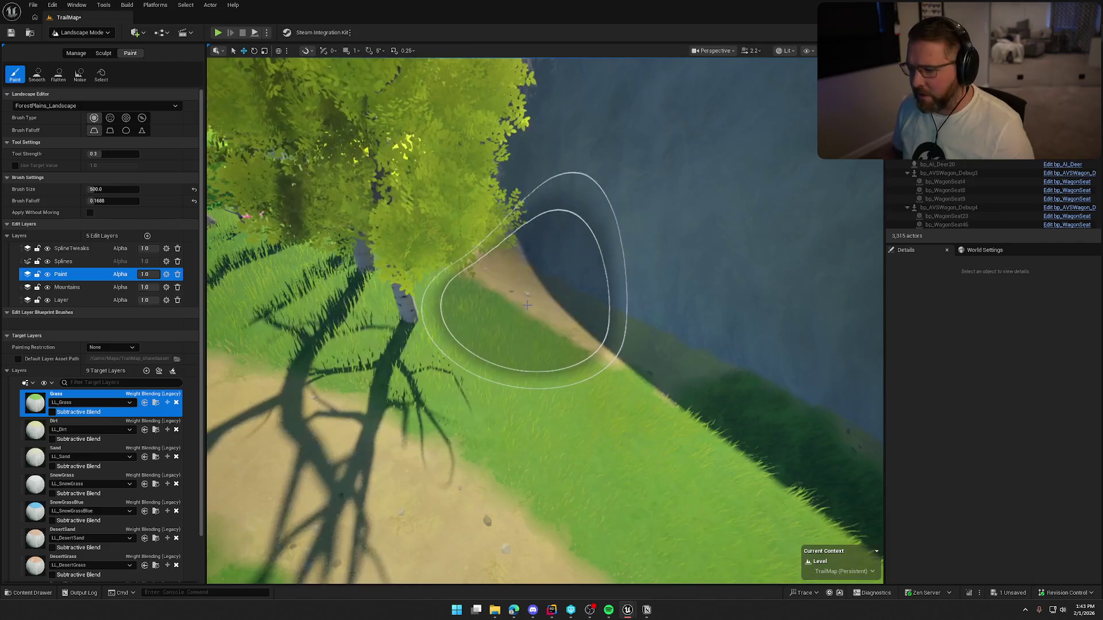
scroll(38, 425, "down", 1)
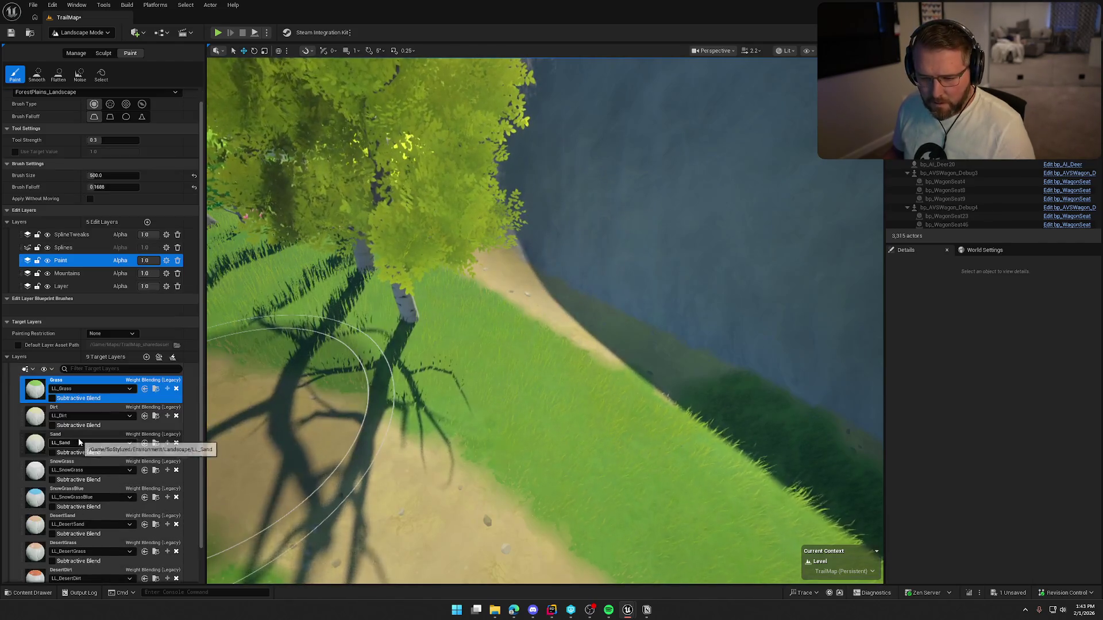
left_click(37, 417)
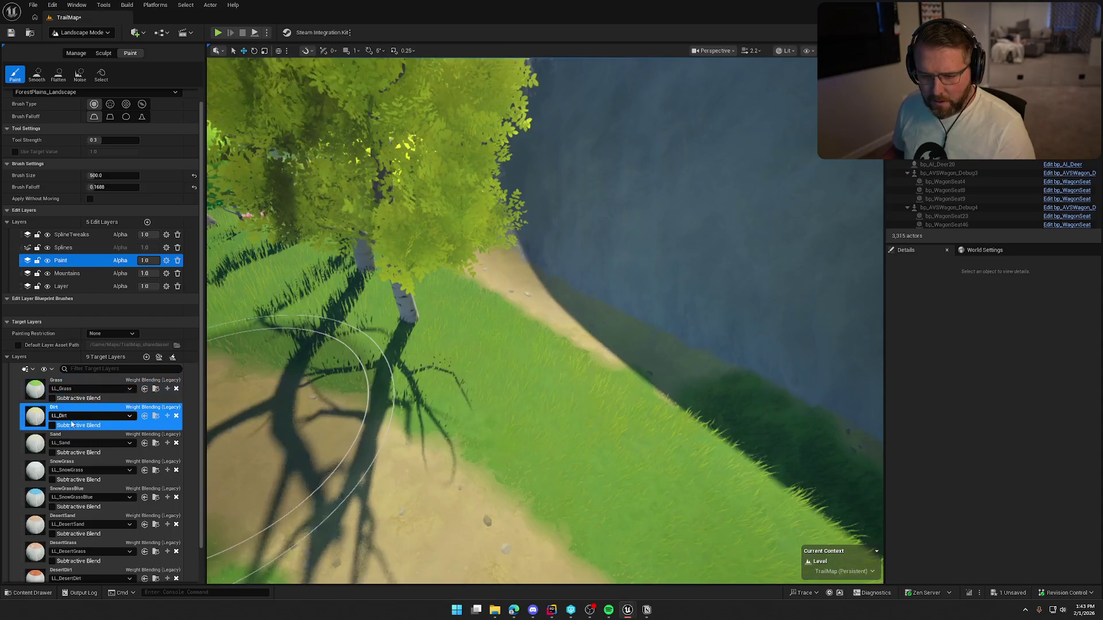
scroll(481, 240, "up", 5)
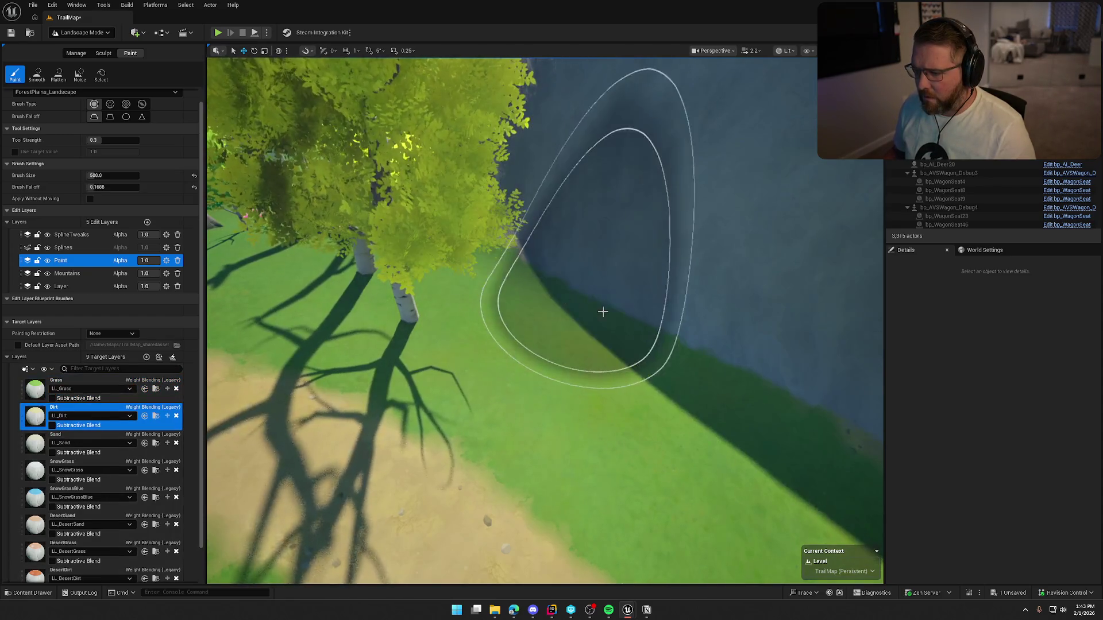
- Fly over to the rock outcrop and path, then return to Selection mode
left_click_drag(480, 240, 578, 328)
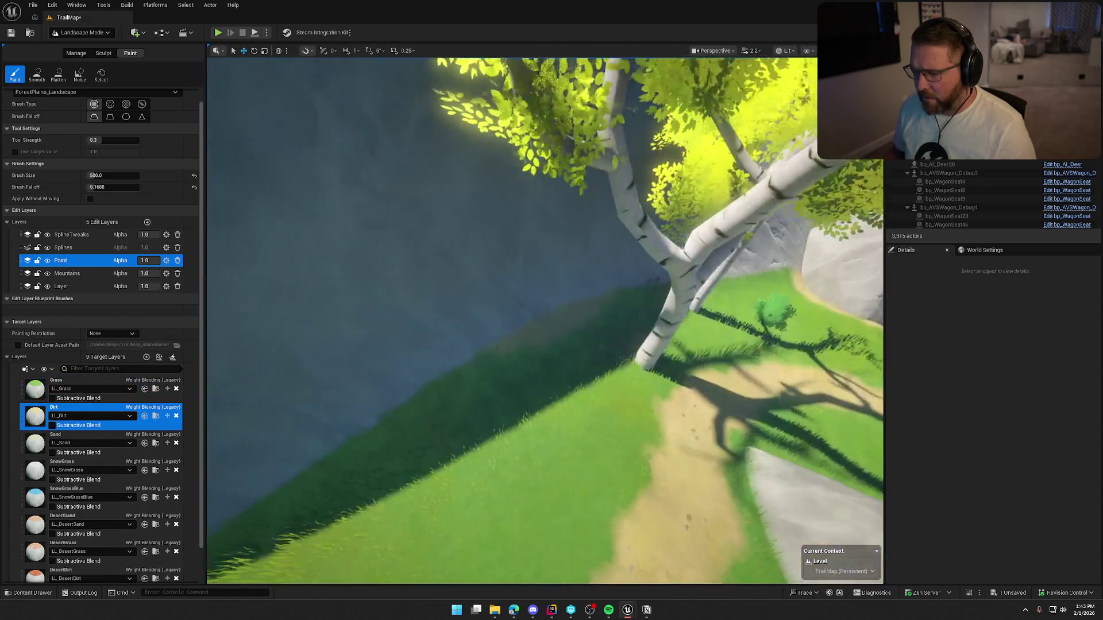
mouse_move(591, 284)
left_mouse_down()
mouse_move(537, 270)
mouse_move(301, 406)
left_mouse_up()
scroll(340, 330, "up", 3)
scroll(120, 480, "down", 2)
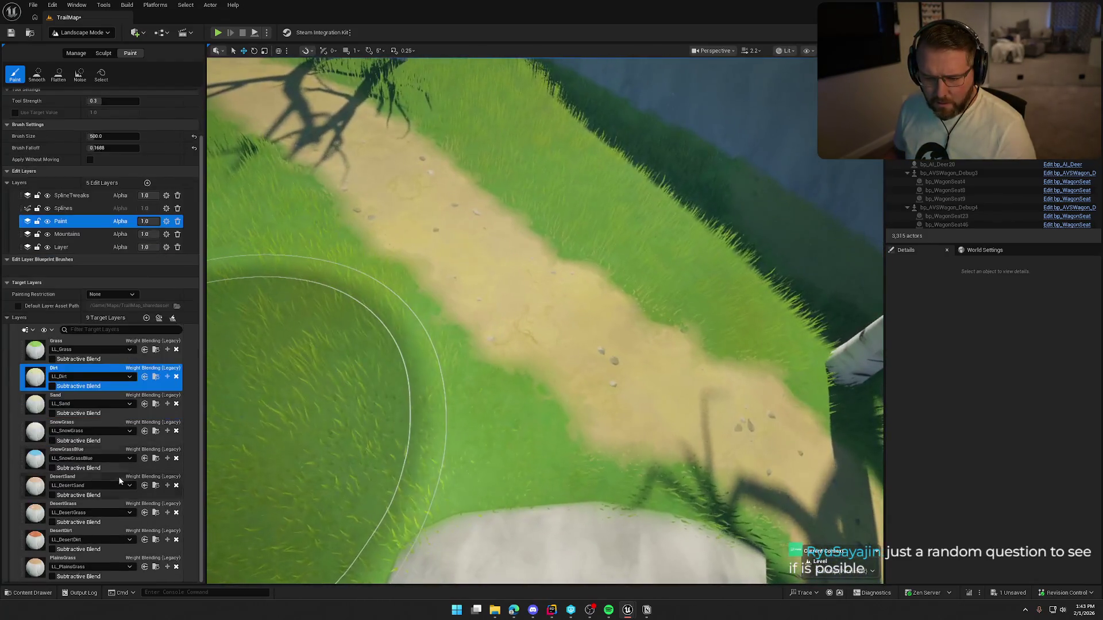
scroll(85, 555, "up", 3)
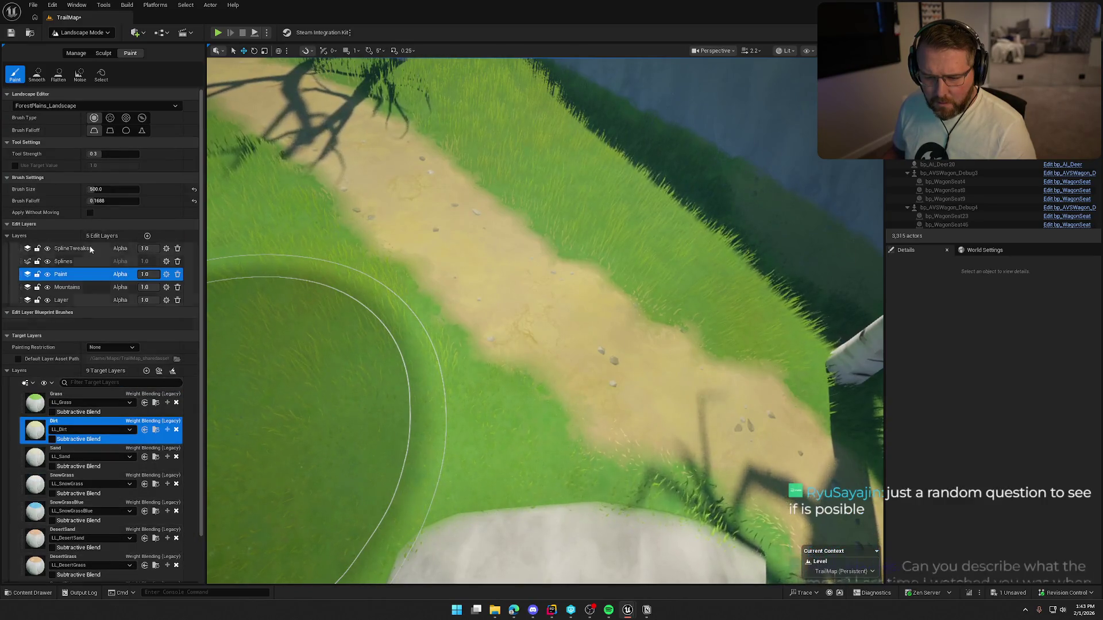
left_click(81, 33)
left_click(80, 47)
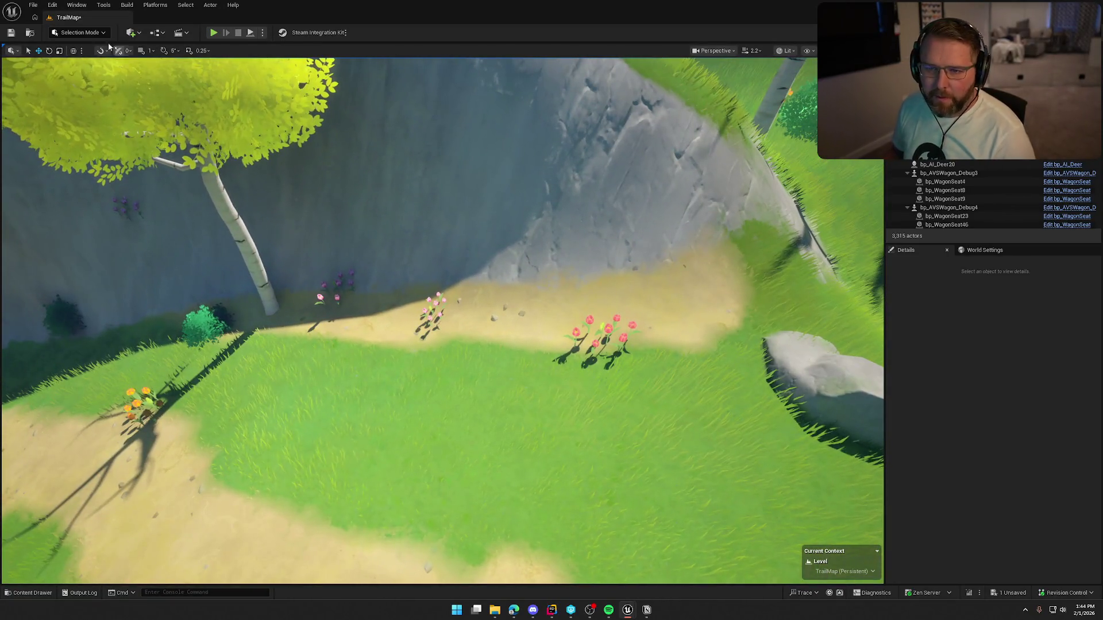
left_click(101, 33)
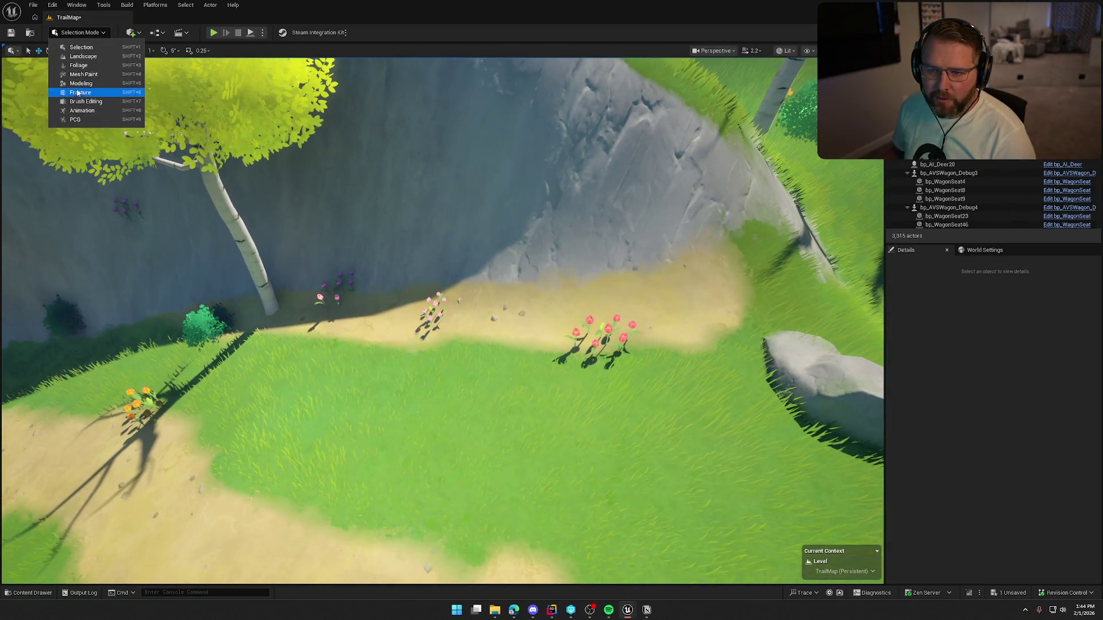
- Paint grass over the sand around the flowers, return to Selection mode and save TrailMap
left_click(82, 57)
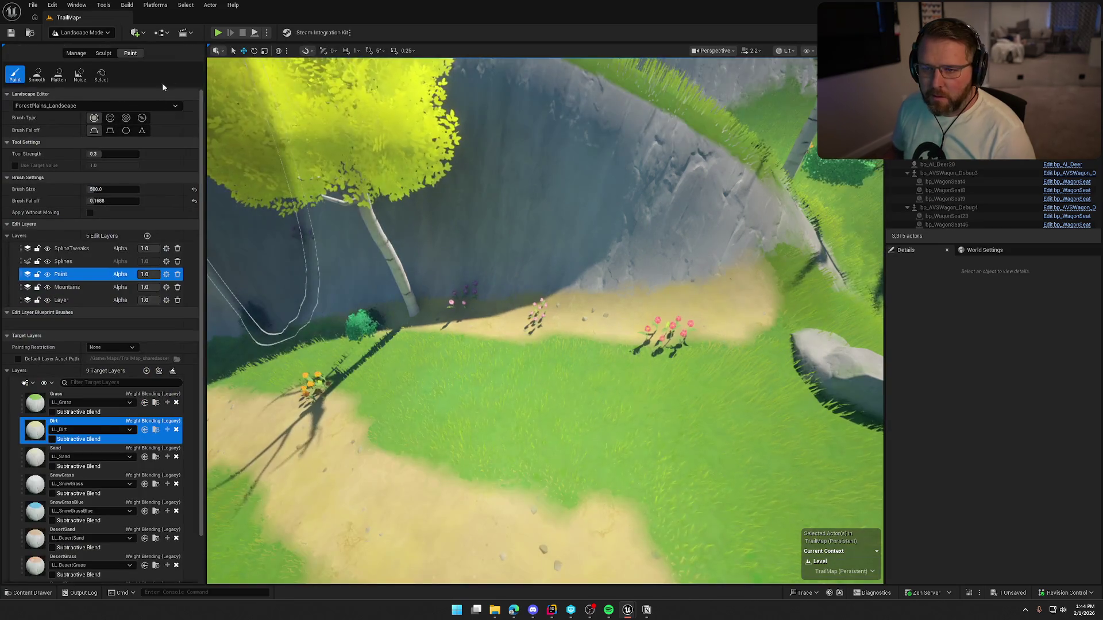
mouse_move(390, 368)
left_mouse_down()
mouse_move(661, 333)
mouse_move(442, 300)
left_mouse_up()
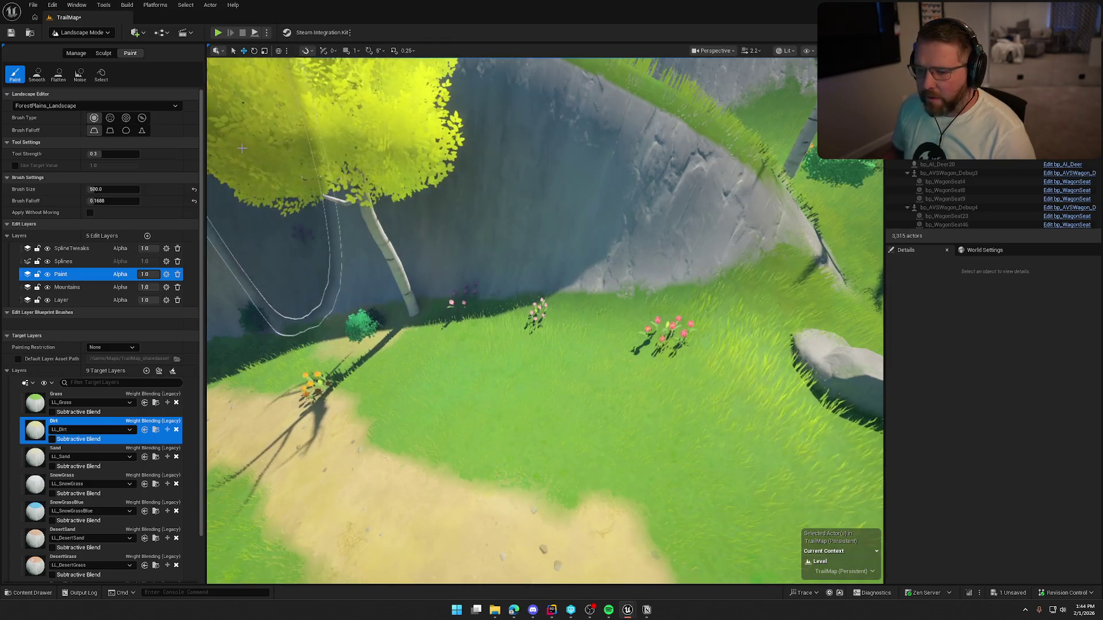
left_click(79, 33)
left_click(81, 47)
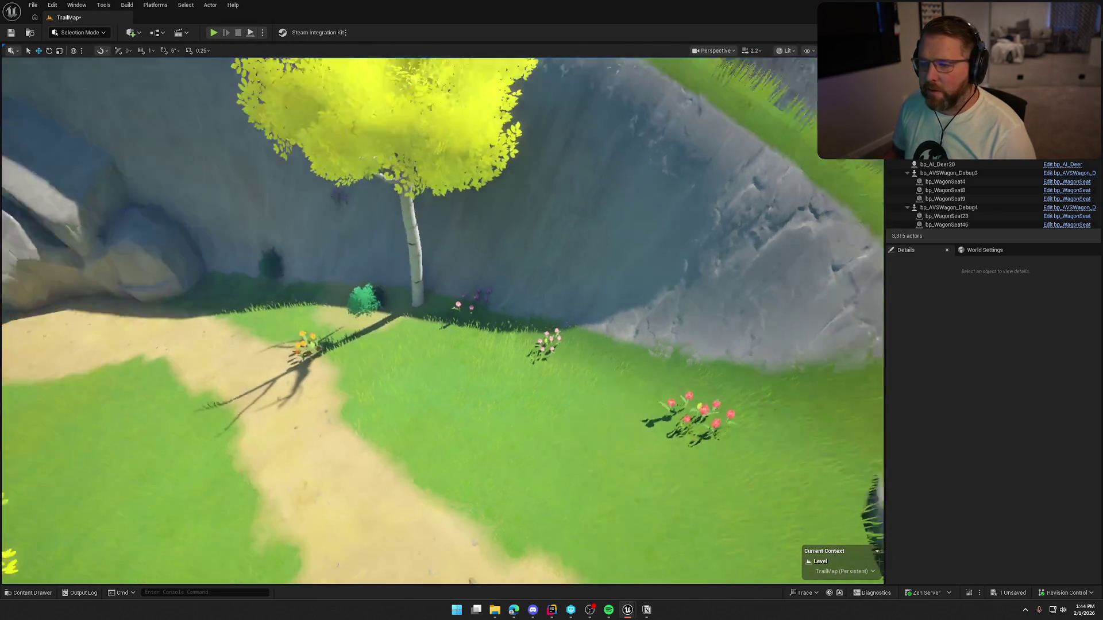
key("ctrl+s")
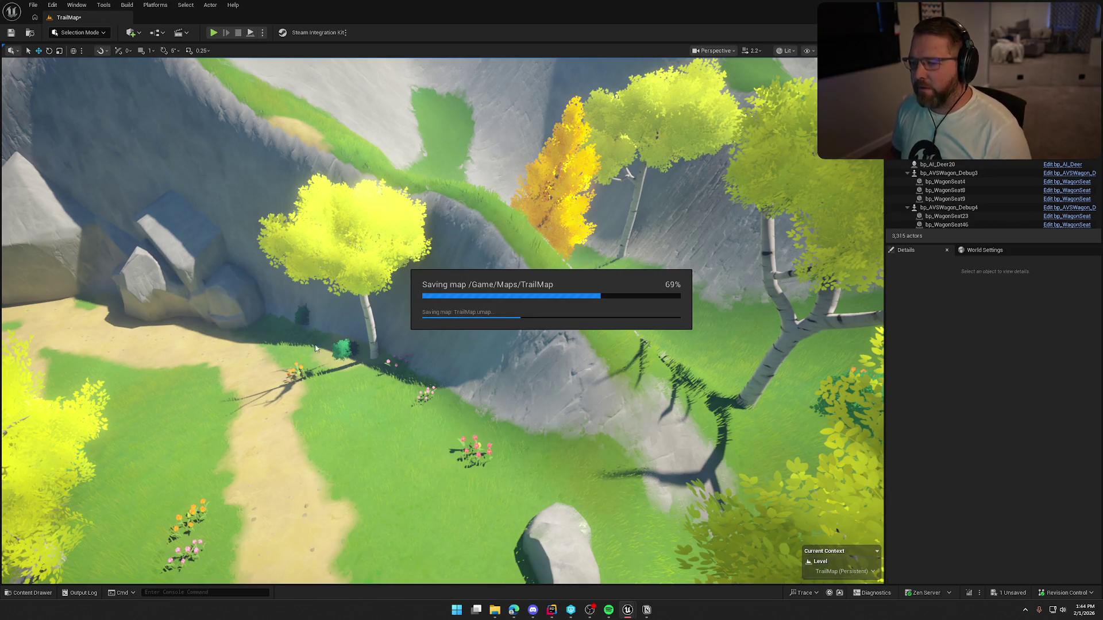
- Paint out the dirt patch on the clifftop grass and return to Selection mode
left_click_drag(420, 425, 419, 425)
left_click(60, 33)
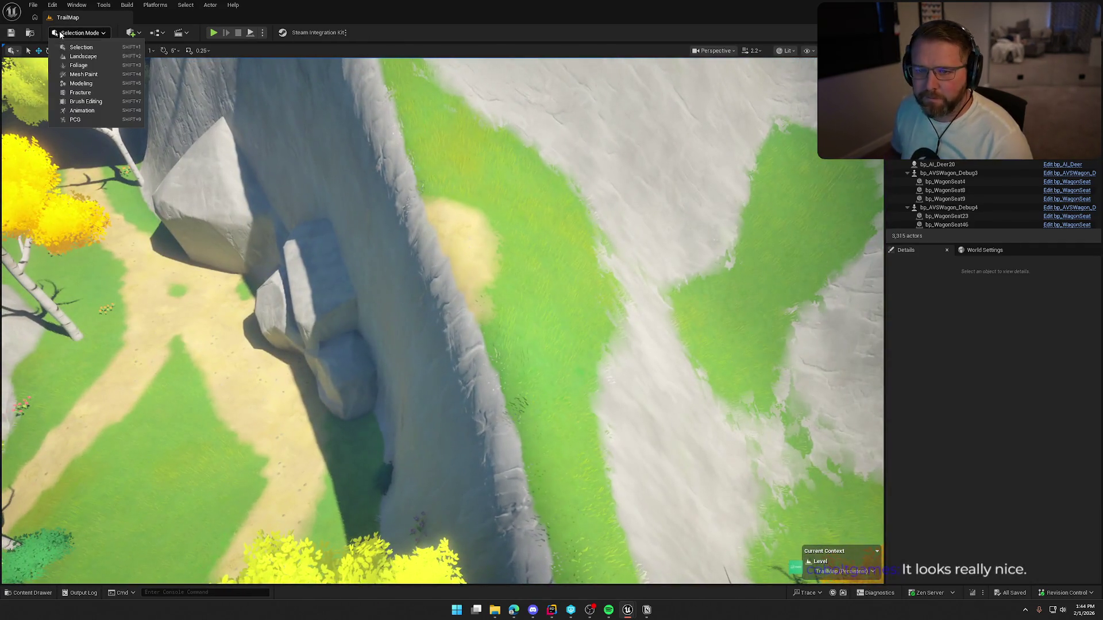
left_click(83, 56)
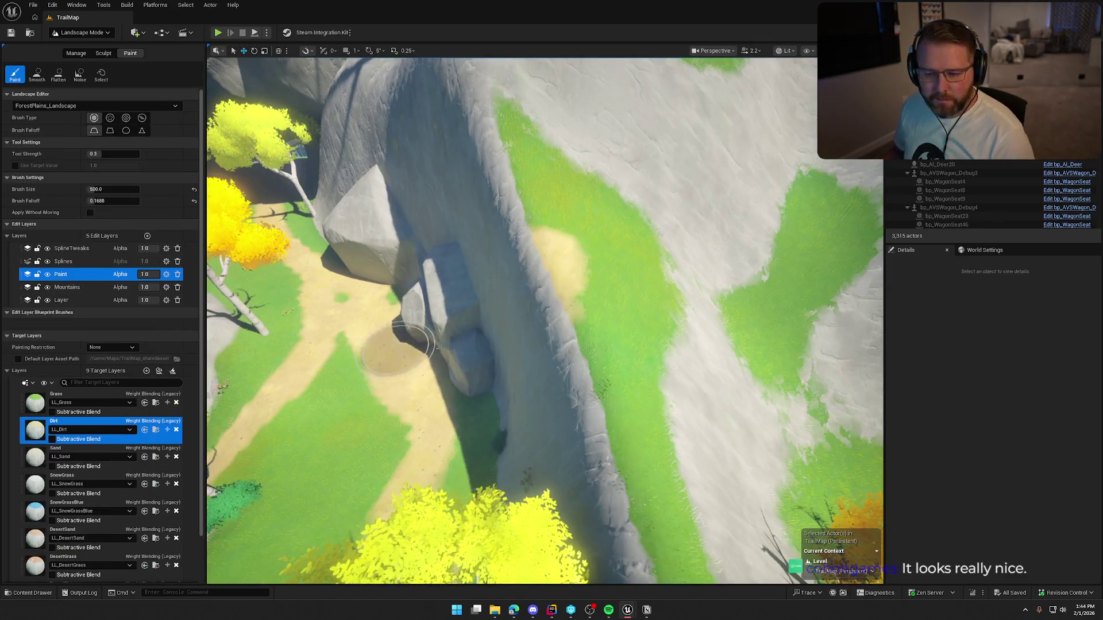
left_click_drag(595, 246, 553, 258)
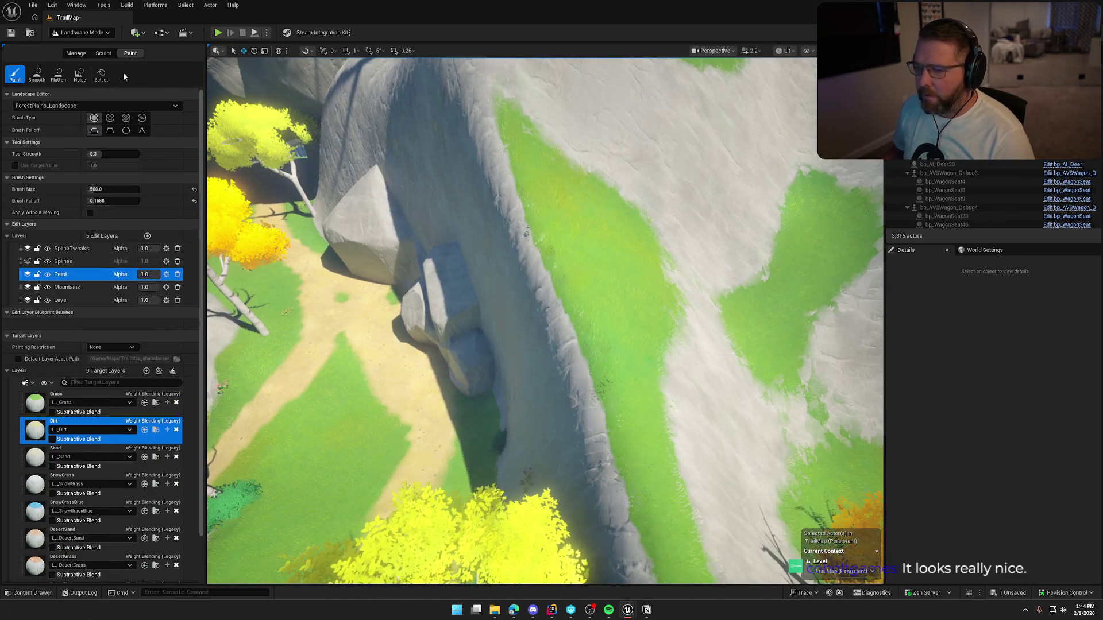
left_click(80, 33)
left_click(83, 45)
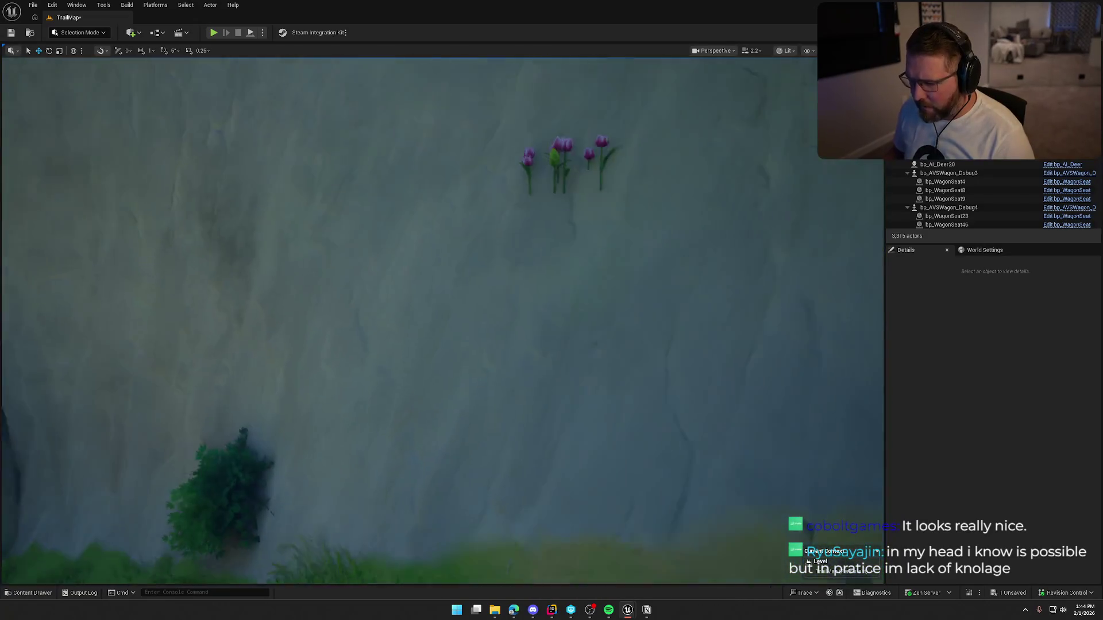
left_click(91, 33)
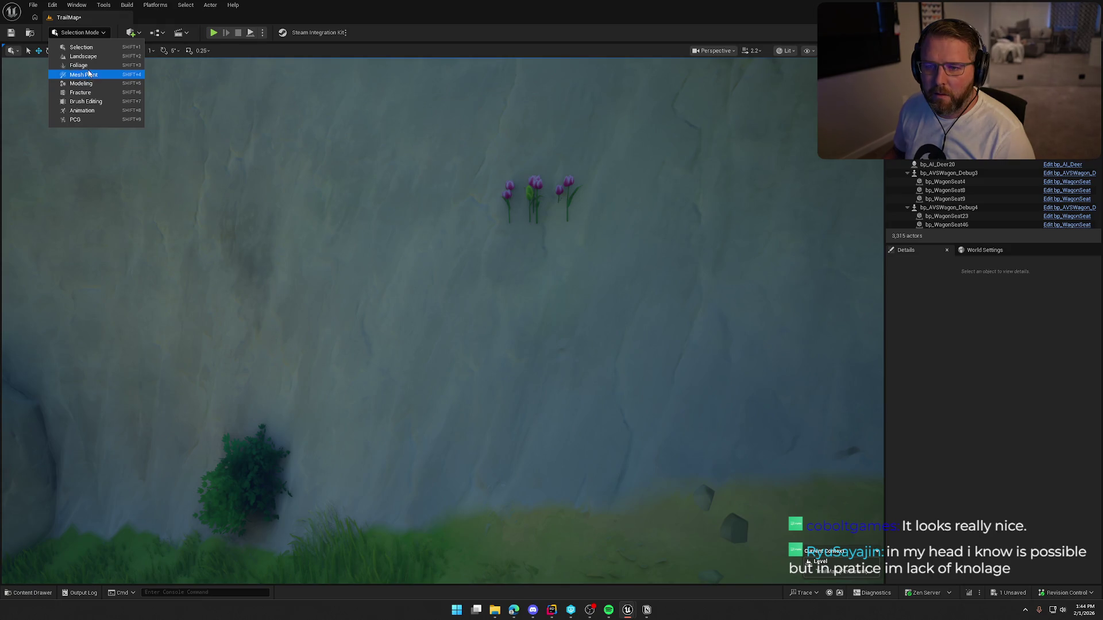
- In Foliage mode, select the purple flowers on the cliff face, then return to Selection mode
left_click(89, 74)
left_click(74, 32)
left_click(78, 65)
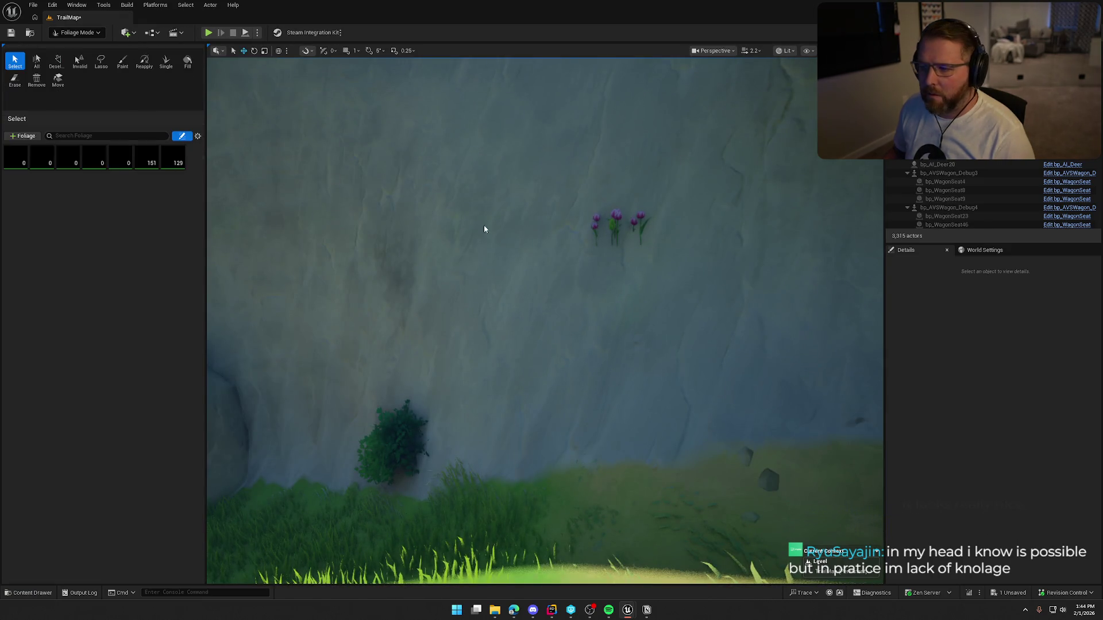
left_click(625, 215)
left_click_drag(430, 438, 494, 380)
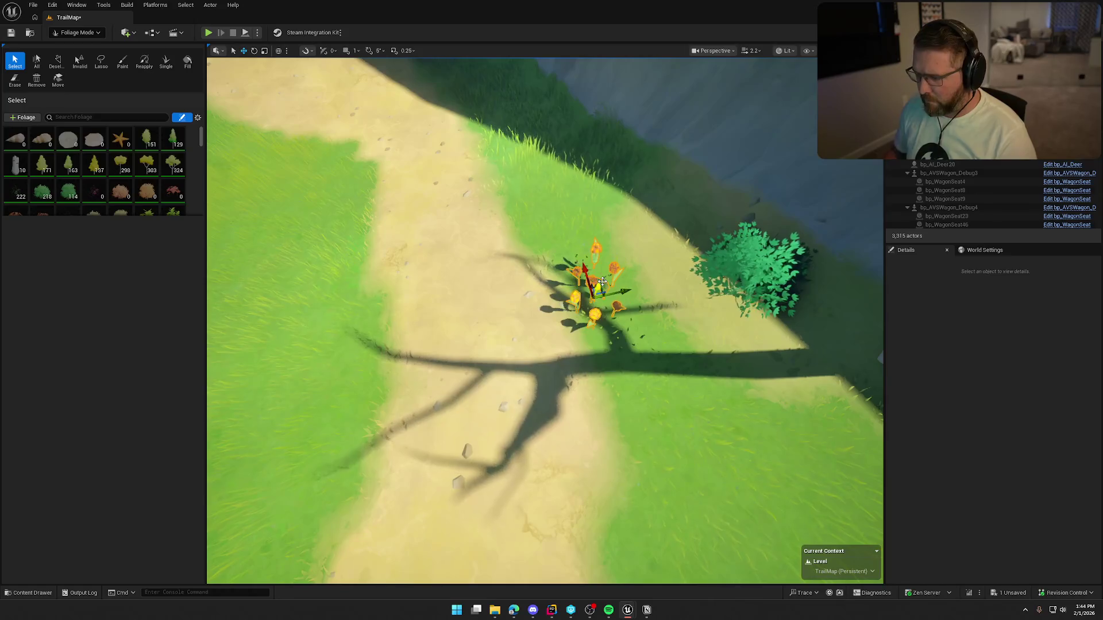
left_click(76, 32)
left_click(77, 46)
- Fly along the path and on into the shaded forest
mouse_move(436, 322)
left_mouse_down()
mouse_move(402, 287)
mouse_move(414, 299)
mouse_move(405, 291)
mouse_move(439, 288)
left_mouse_up()
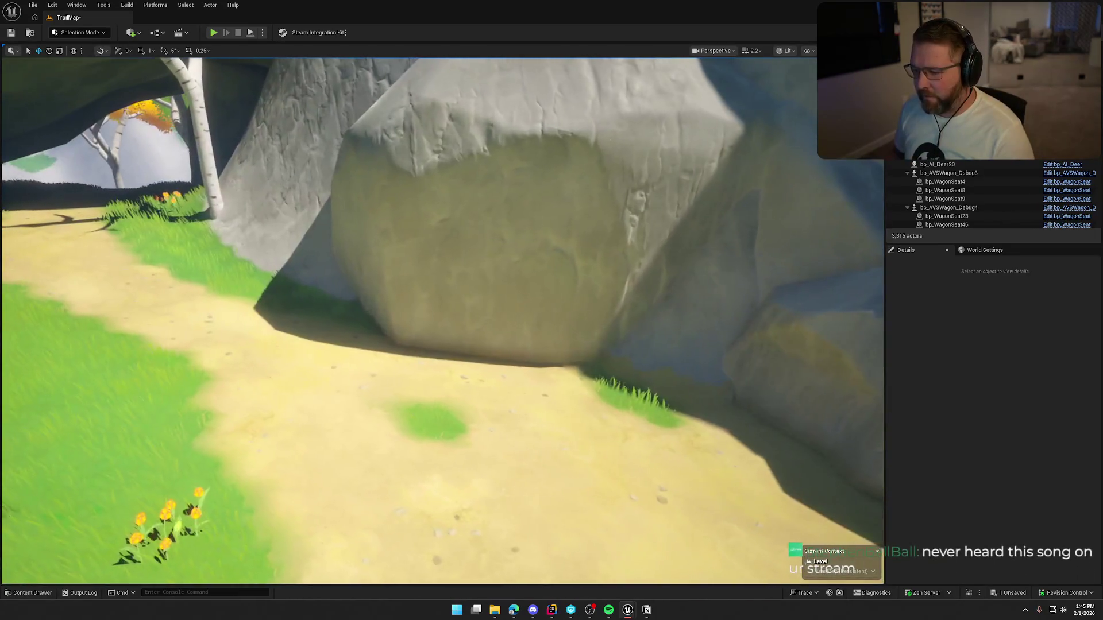
mouse_move(439, 288)
left_mouse_down()
mouse_move(402, 287)
mouse_move(405, 310)
mouse_move(410, 270)
mouse_move(396, 298)
left_mouse_up()
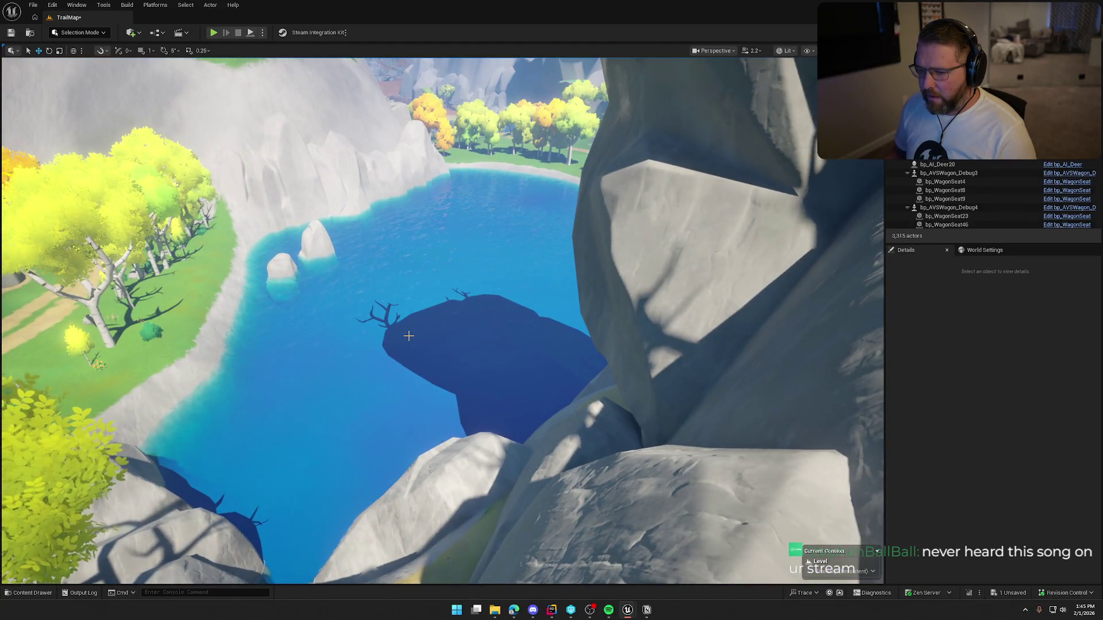
mouse_move(433, 364)
left_mouse_down()
mouse_move(425, 350)
mouse_move(420, 359)
left_mouse_up()
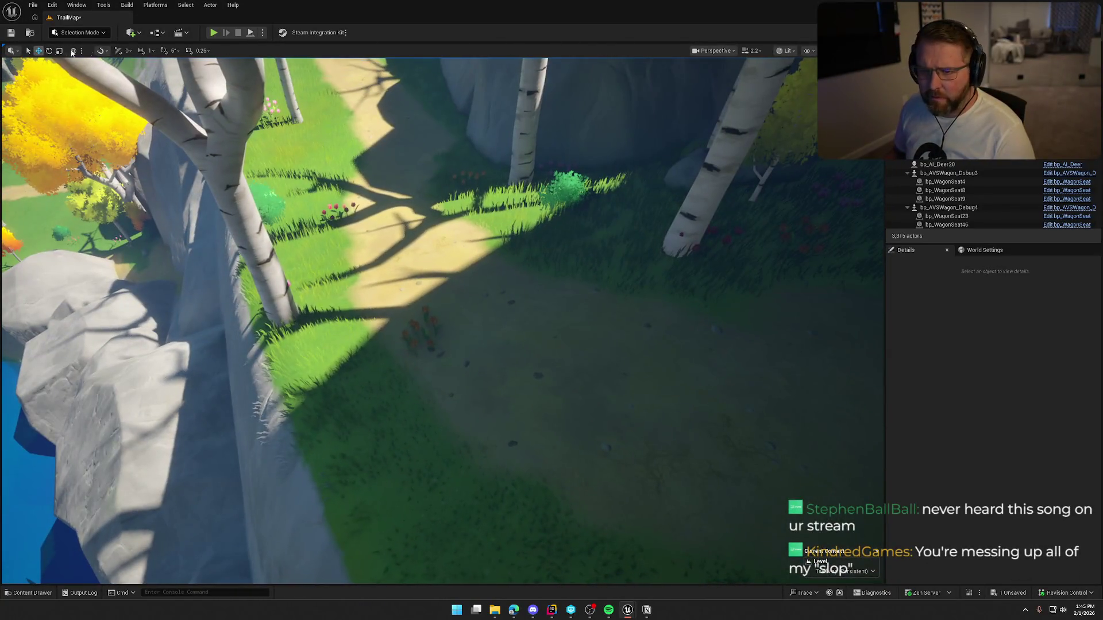
- In Foliage mode, move the red flower cluster left along the slope, undoing the ground snap
key("shift+3")
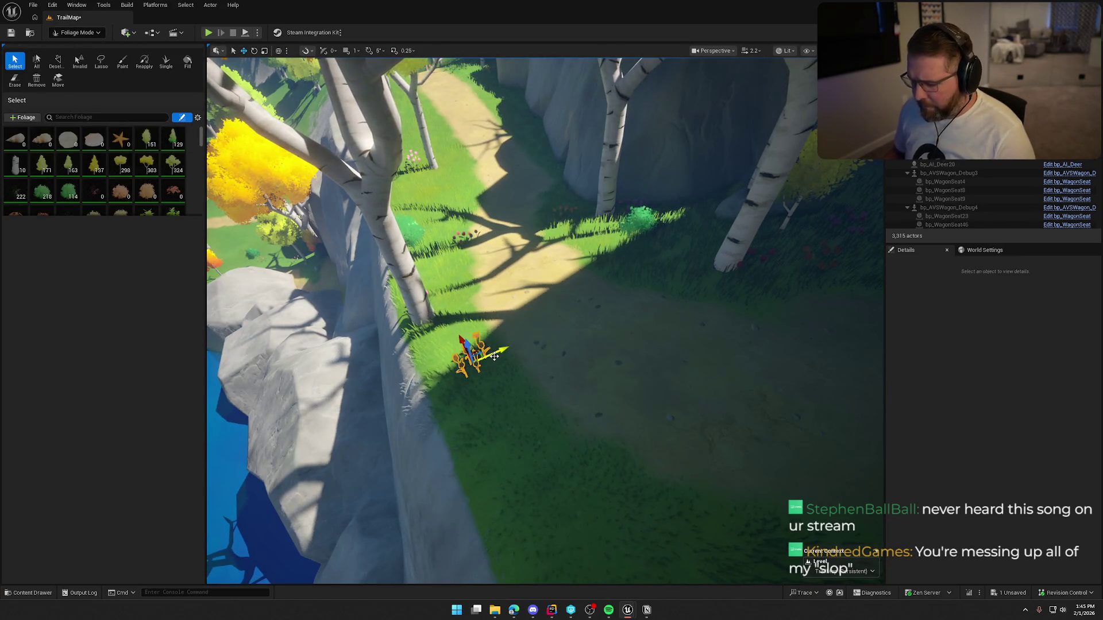
left_click_drag(507, 358, 497, 350)
left_click_drag(546, 296, 546, 296)
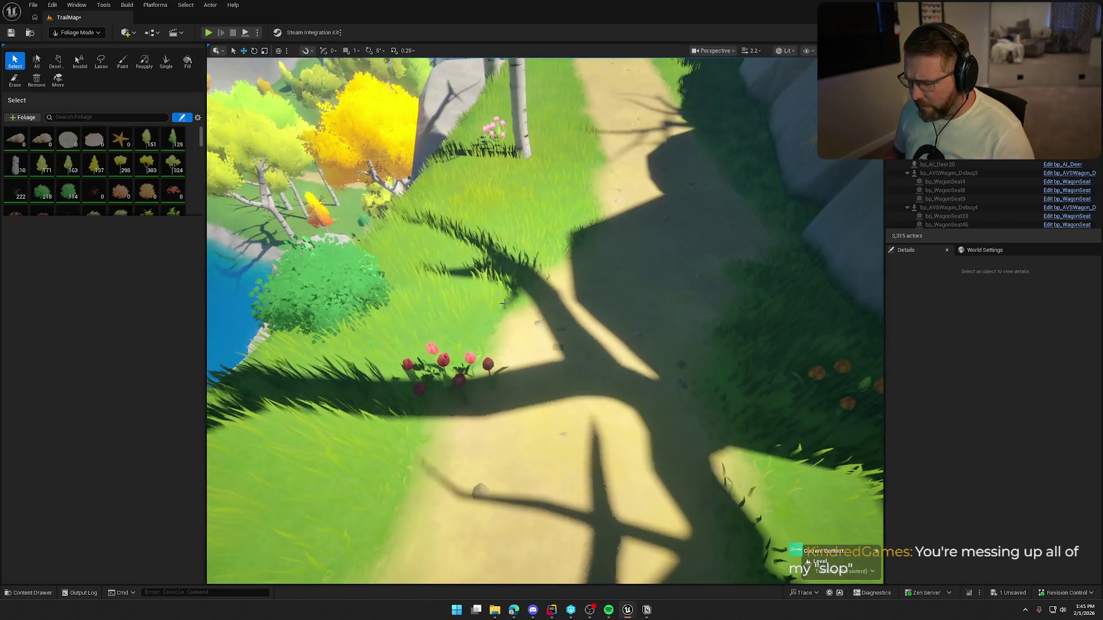
left_click(472, 357)
left_click_drag(471, 357, 521, 405)
key("Delete")
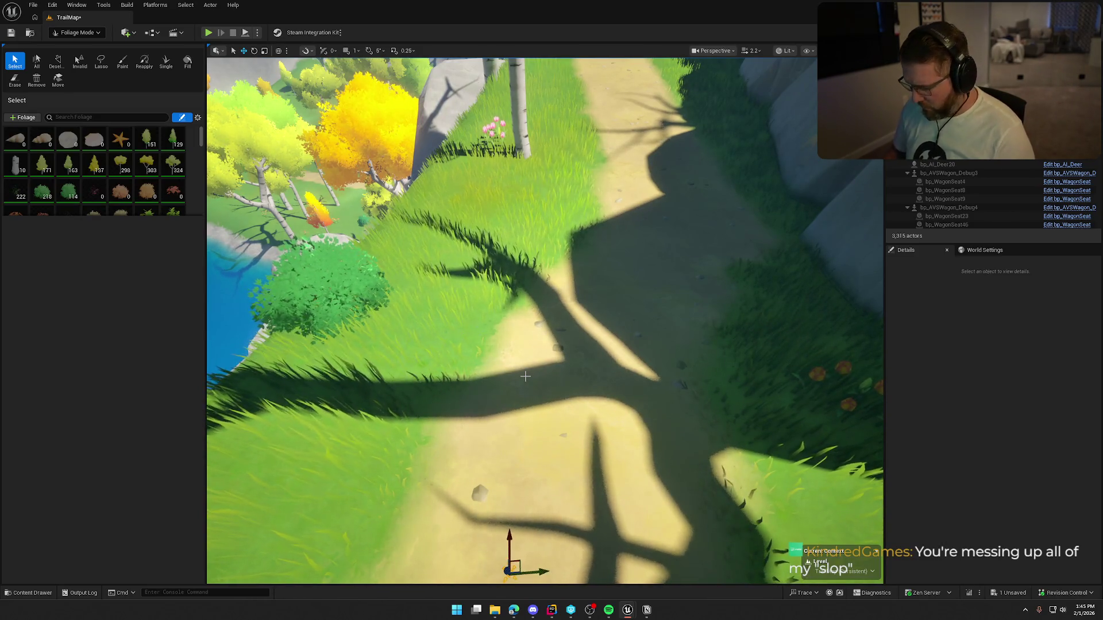
key("ctrl+z")
- Look along the path toward the rocks, tulips and birch trees
left_click_drag(525, 377, 559, 387)
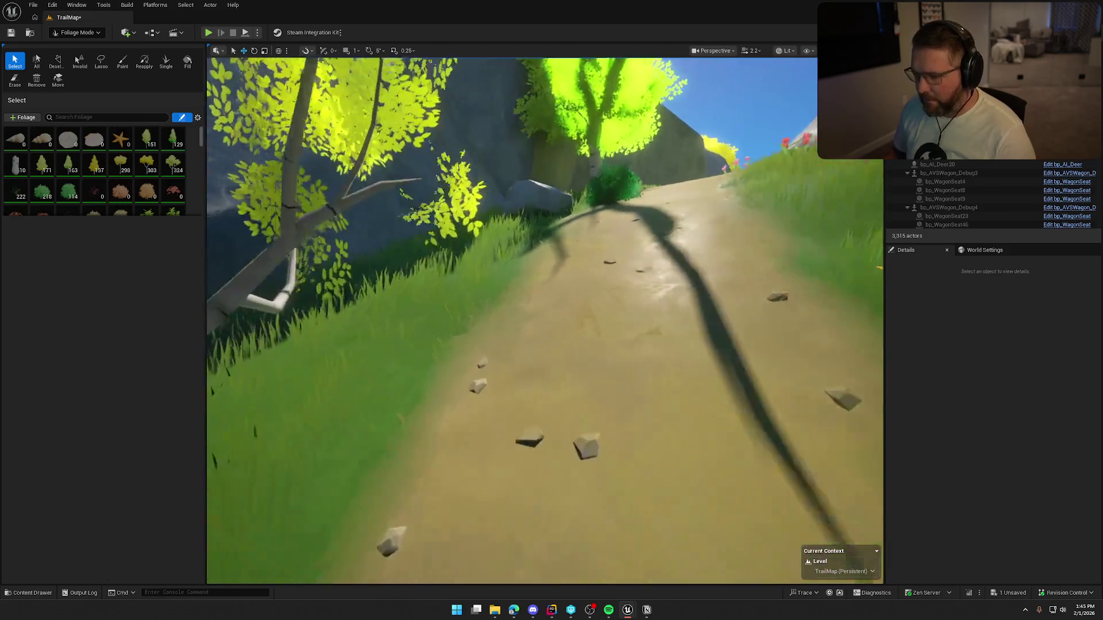
left_click_drag(562, 317, 562, 317)
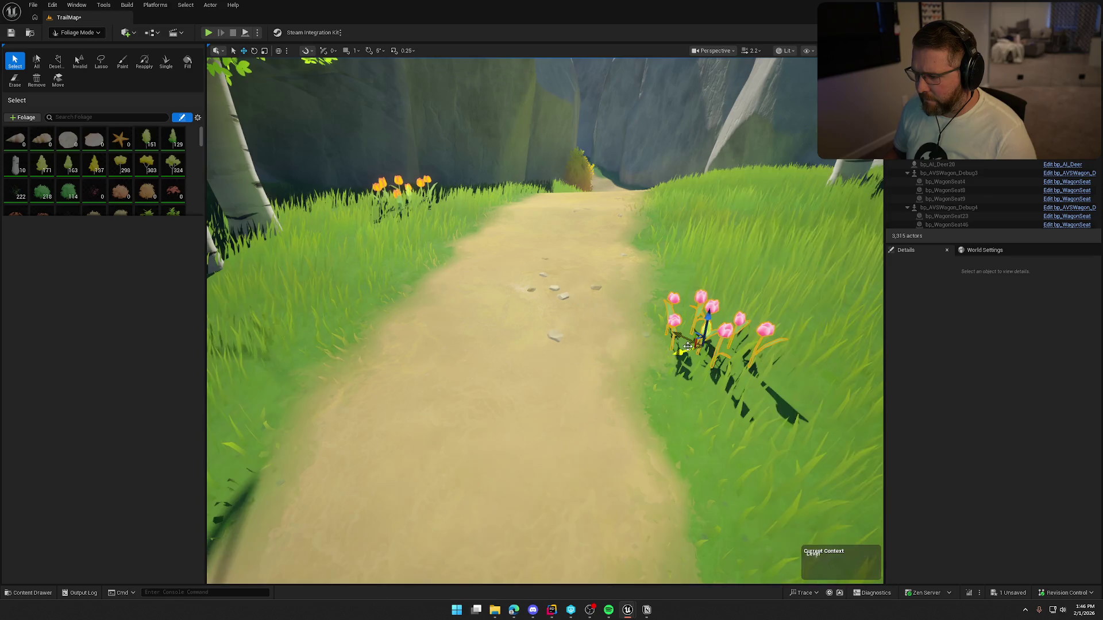
left_click_drag(562, 318, 562, 317)
left_click(86, 33)
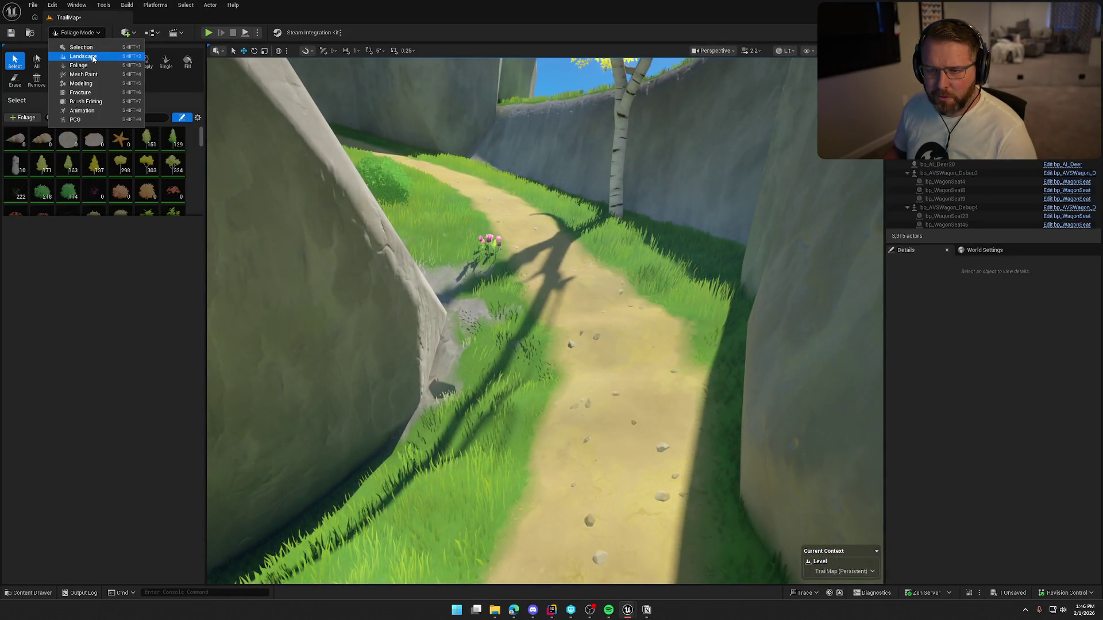
- Set up the Smooth tool on the Splines layer with strength 0.204 and brush about 227
left_click(92, 58)
left_click(64, 266)
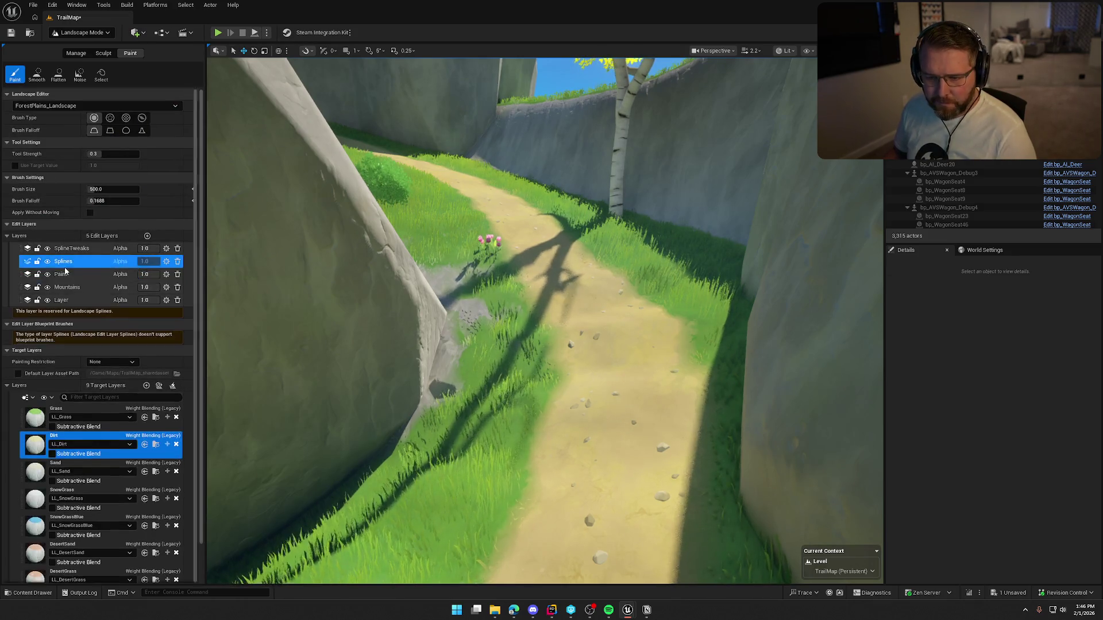
left_click(102, 53)
left_click(59, 74)
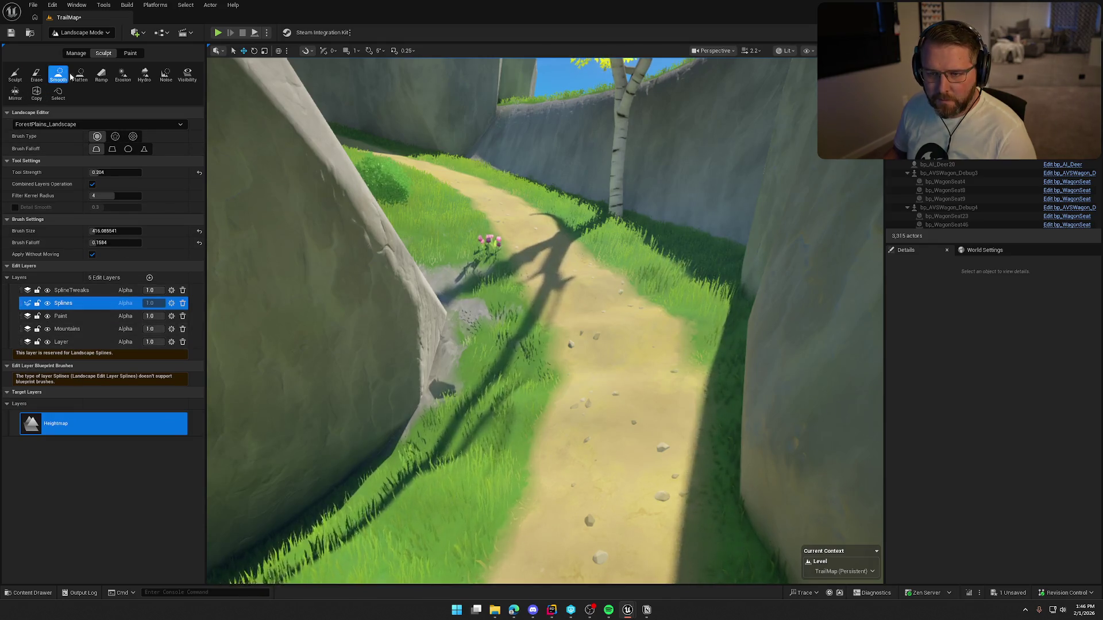
left_click_drag(99, 173, 92, 172)
left_click_drag(106, 230, 98, 231)
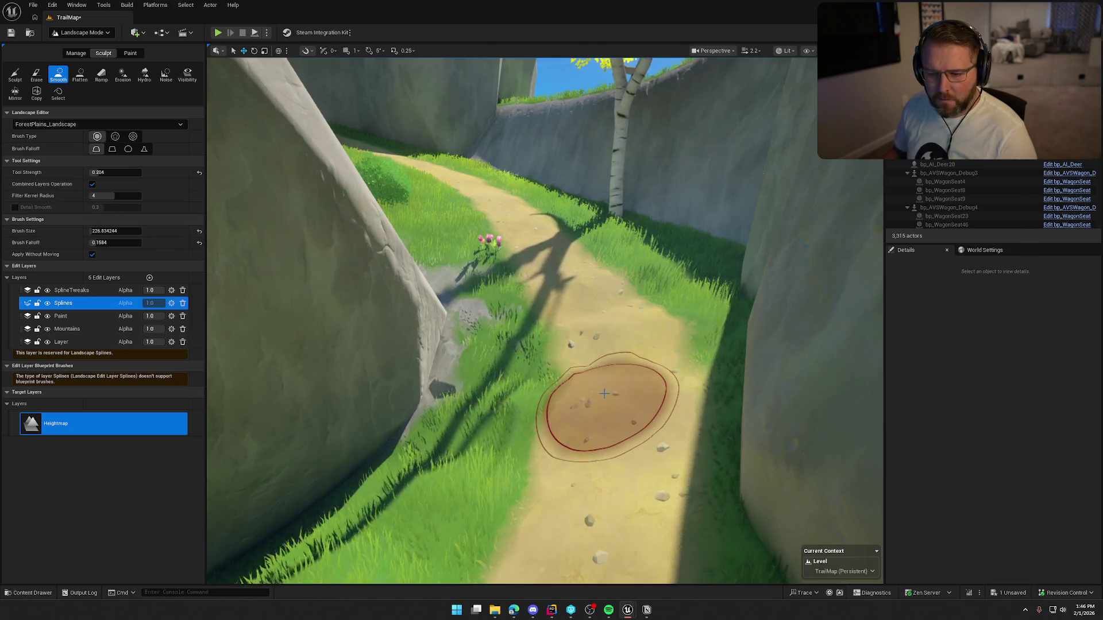
- Dismiss the reserved-Splines-layer warning, switch to SplineTweaks and enlarge the brush to 375
scroll(608, 383, "down", 5)
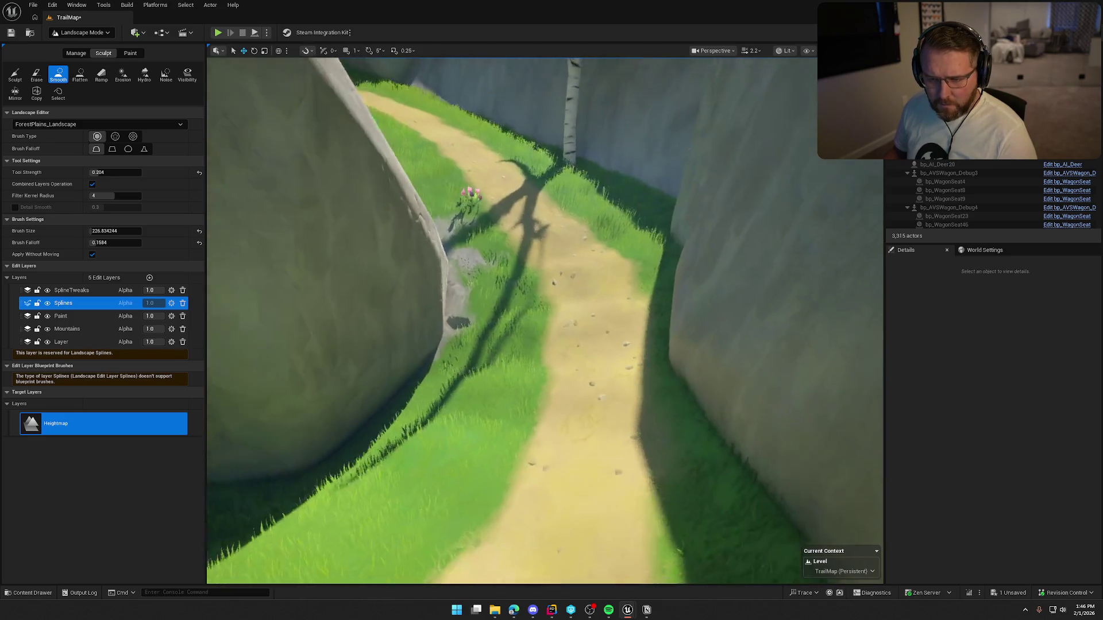
left_click(553, 274)
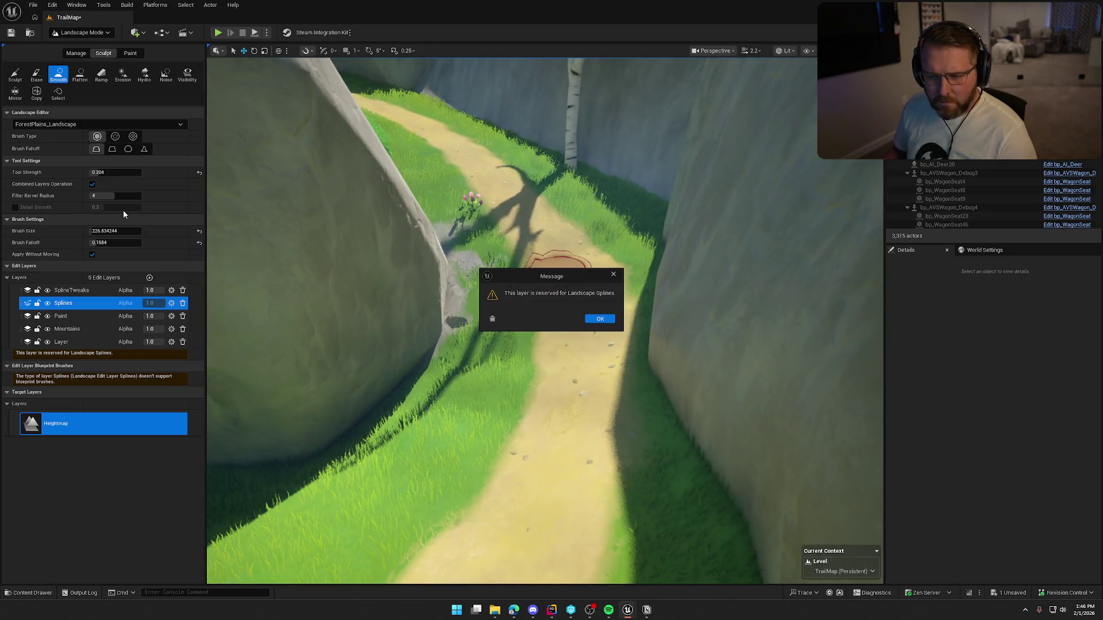
left_click(599, 319)
left_click(72, 290)
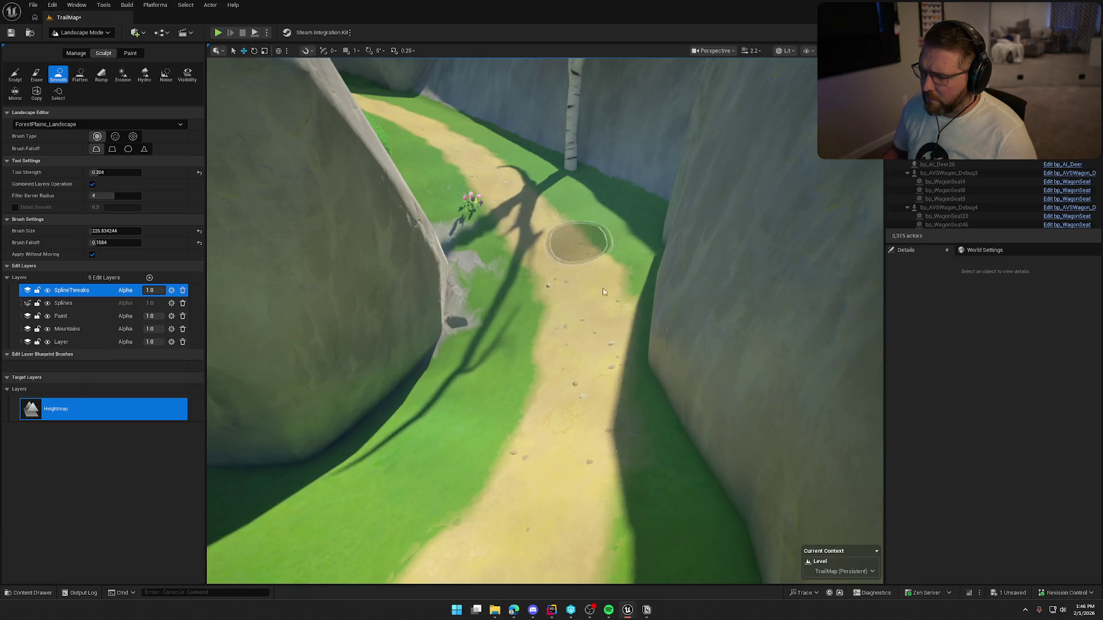
mouse_move(109, 231)
left_mouse_down()
mouse_move(129, 231)
mouse_move(109, 231)
left_mouse_up()
- Smooth the trail surface with a Smooth brush size of 375
type("75")
key("Return")
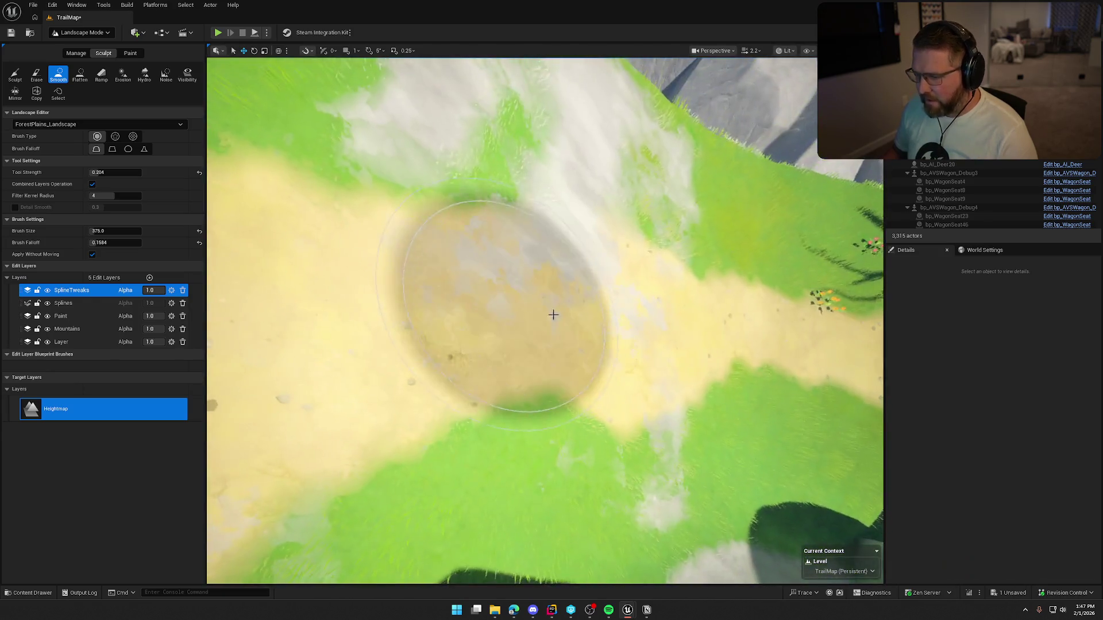
left_click_drag(553, 315, 637, 330)
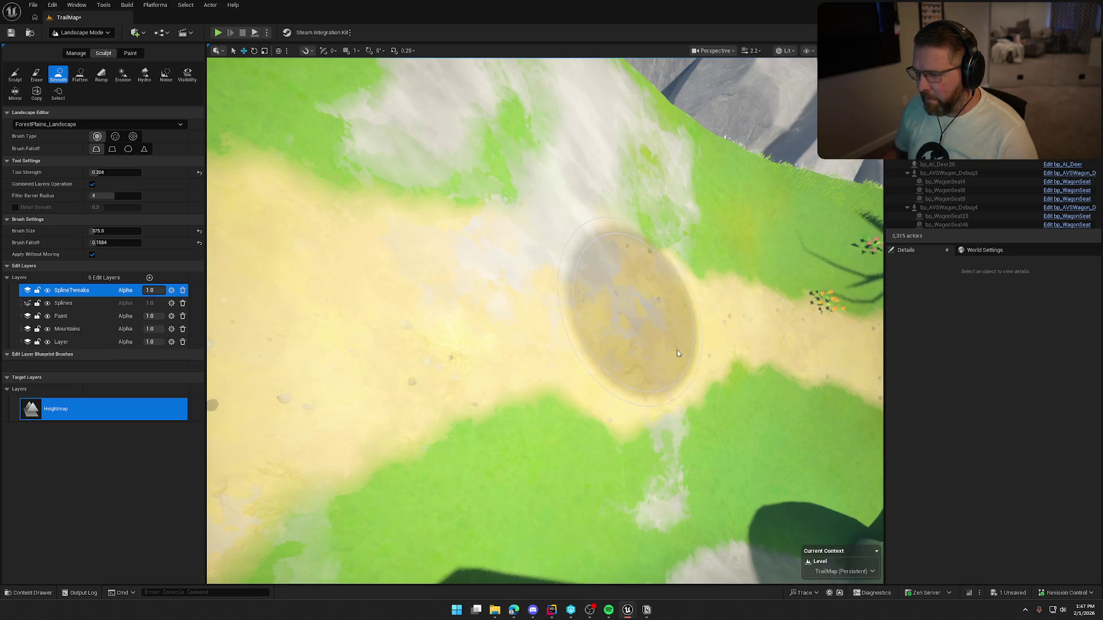
scroll(626, 319, "up", 5)
scroll(672, 349, "down", 5)
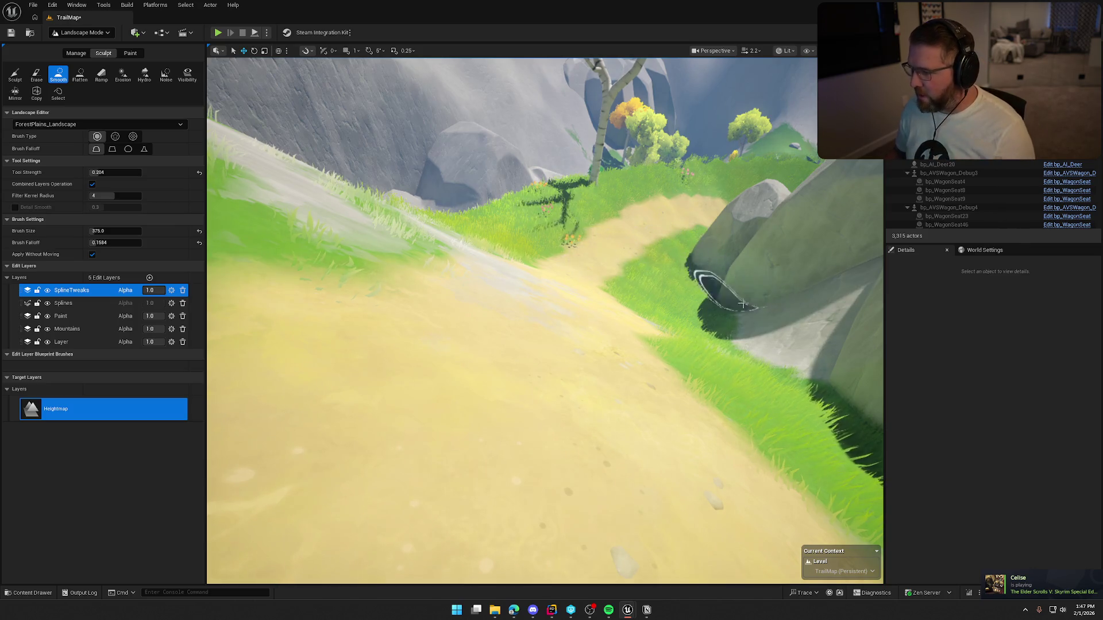
scroll(716, 311, "up", 5)
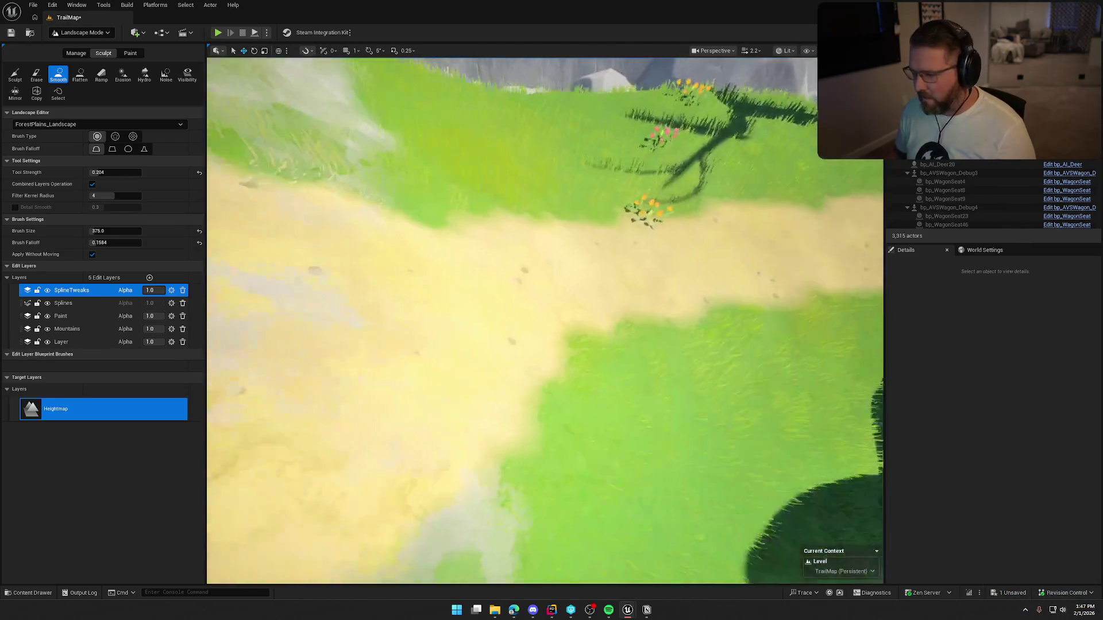
- Raise the smooth brush size to 450, fly along the trail, then enter Foliage mode
left_click(118, 234)
type("4")
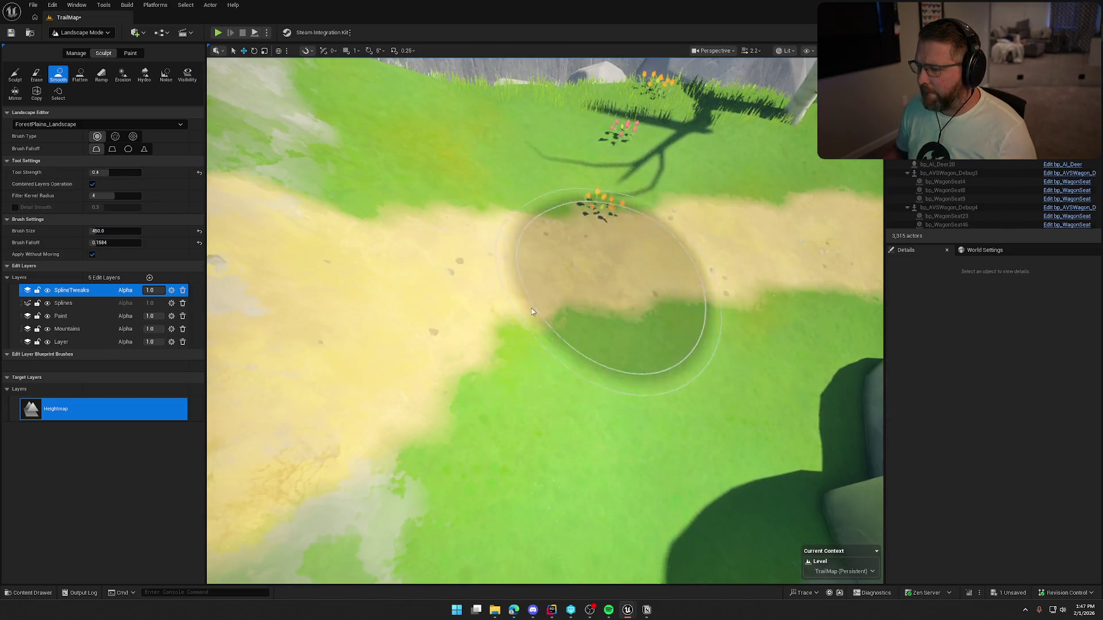
mouse_move(729, 253)
left_mouse_down()
mouse_move(603, 235)
mouse_move(610, 228)
left_mouse_up()
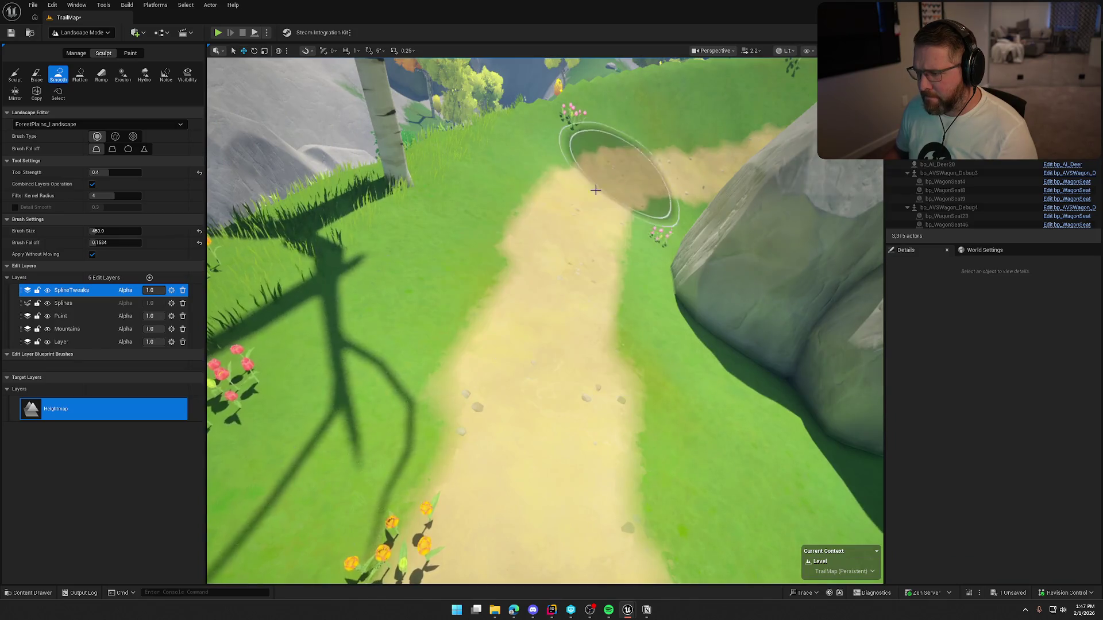
mouse_move(576, 316)
left_mouse_down()
mouse_move(632, 305)
mouse_move(614, 253)
mouse_move(612, 159)
left_mouse_up()
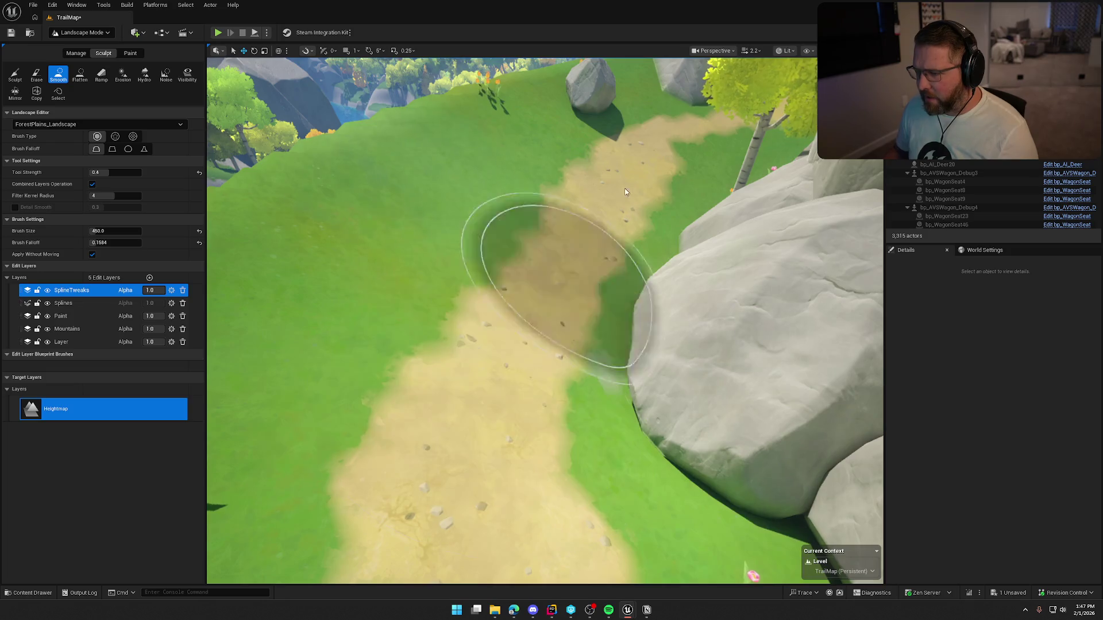
mouse_move(465, 329)
left_mouse_down()
mouse_move(460, 437)
mouse_move(517, 373)
mouse_move(659, 271)
left_mouse_up()
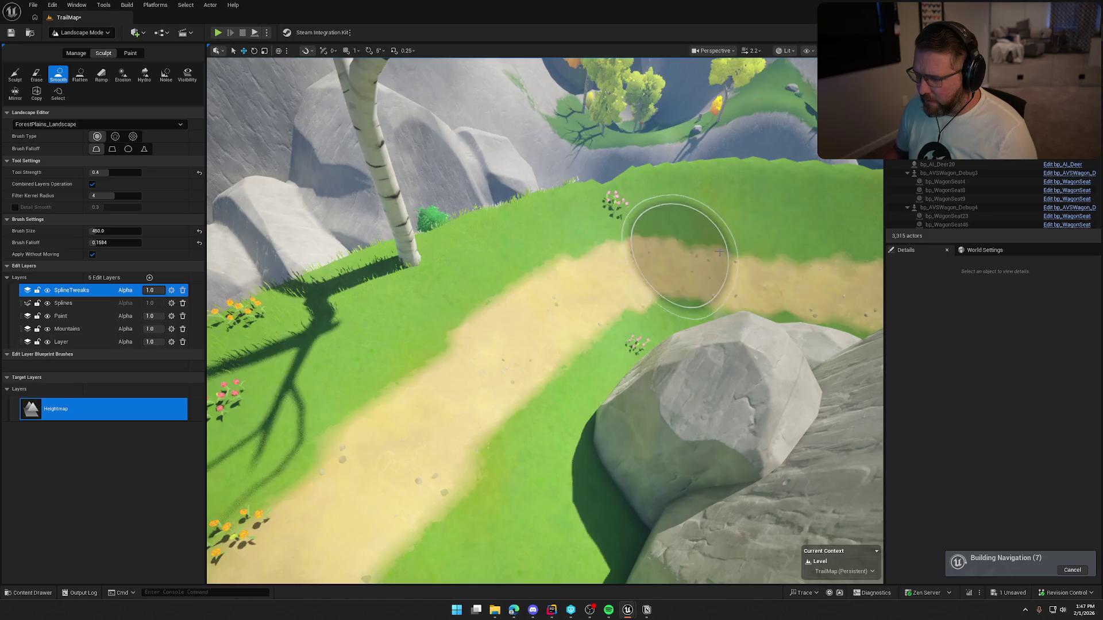
left_click_drag(495, 406, 669, 343)
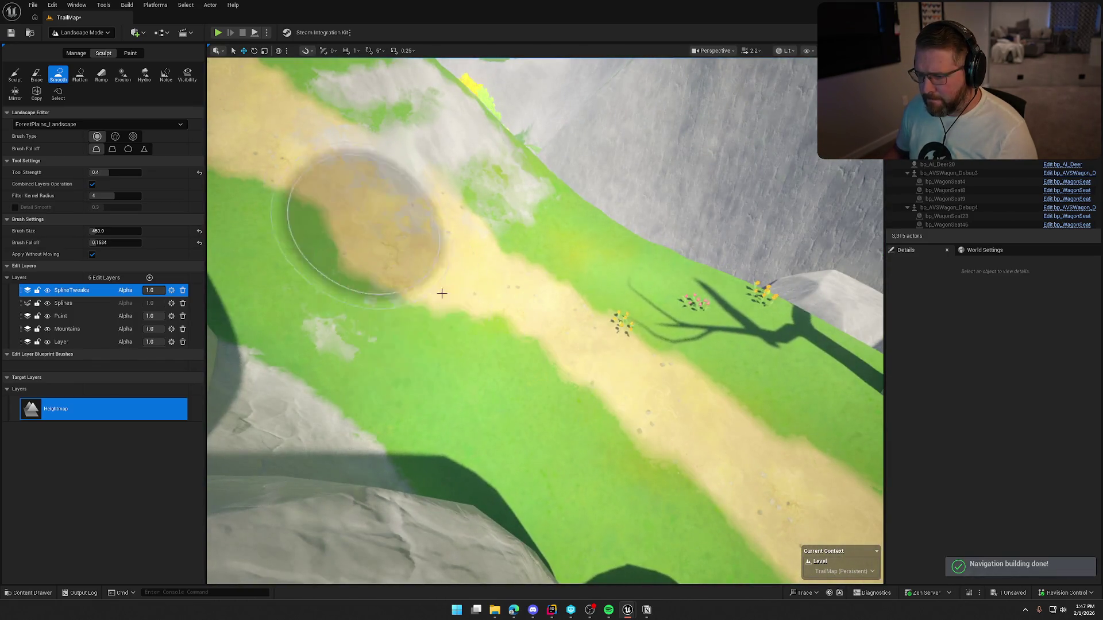
mouse_move(480, 270)
left_mouse_down()
mouse_move(491, 137)
mouse_move(505, 184)
mouse_move(494, 161)
mouse_move(460, 150)
left_mouse_up()
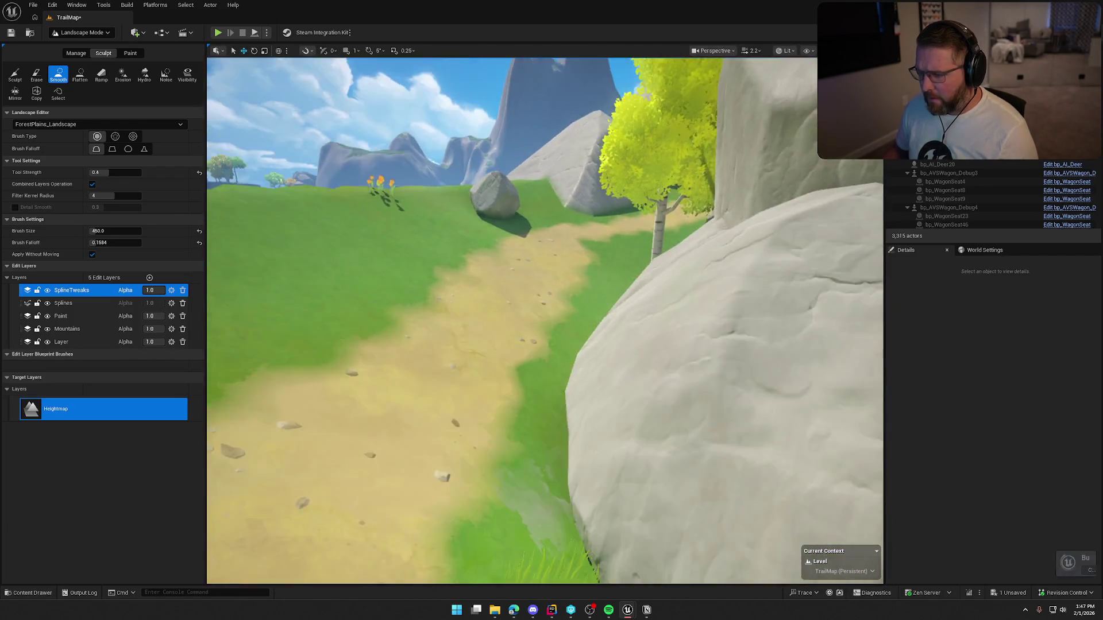
left_click_drag(459, 149, 454, 172)
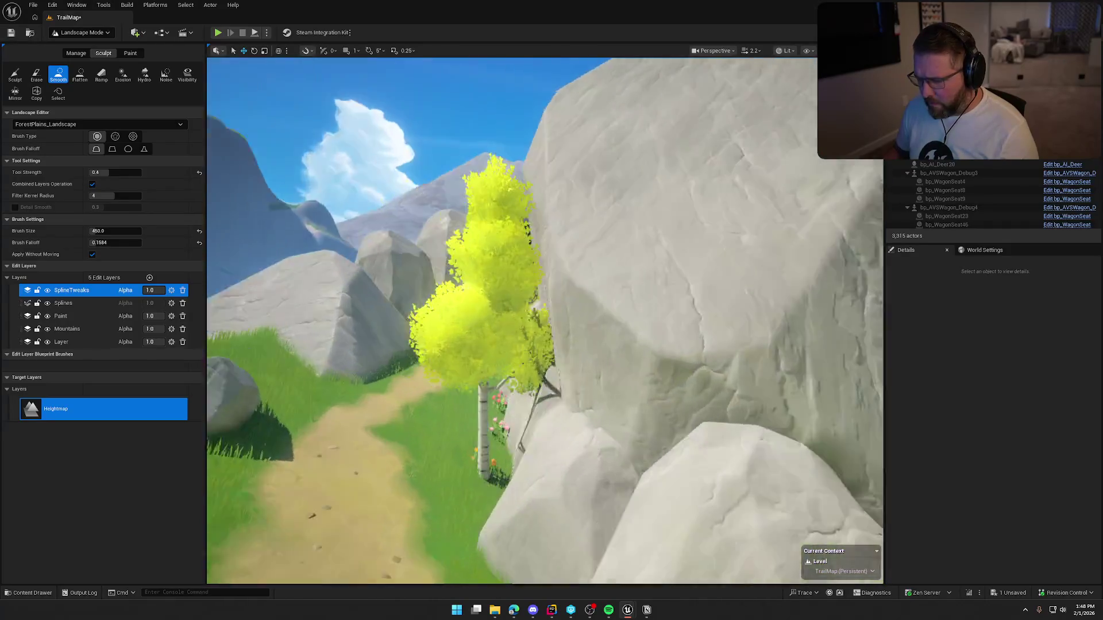
mouse_move(460, 287)
left_mouse_down()
mouse_move(448, 288)
mouse_move(715, 290)
mouse_move(671, 270)
mouse_move(660, 279)
mouse_move(658, 262)
left_mouse_up()
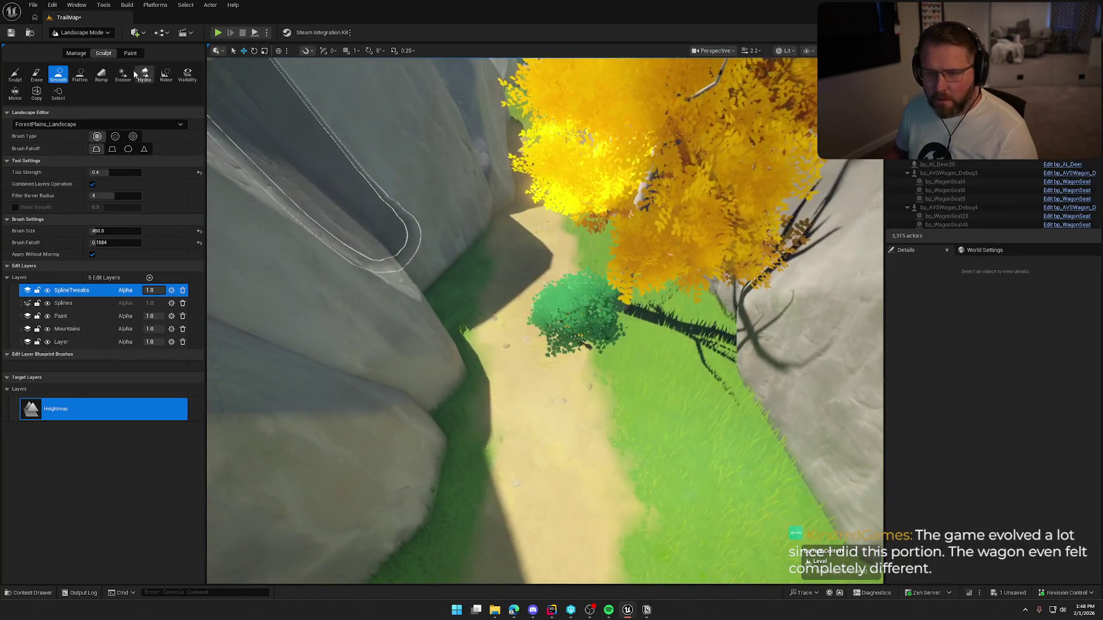
left_click(80, 33)
left_click(86, 67)
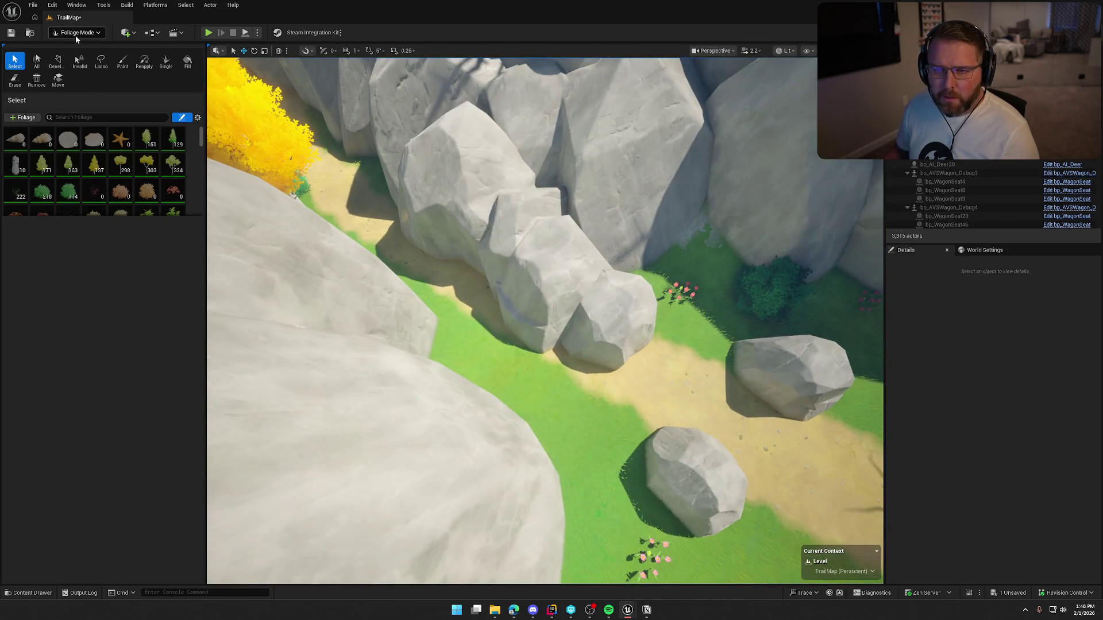
- Return to Landscape Paint with the Dirt layer and fly along the path between the rocks
left_click(76, 33)
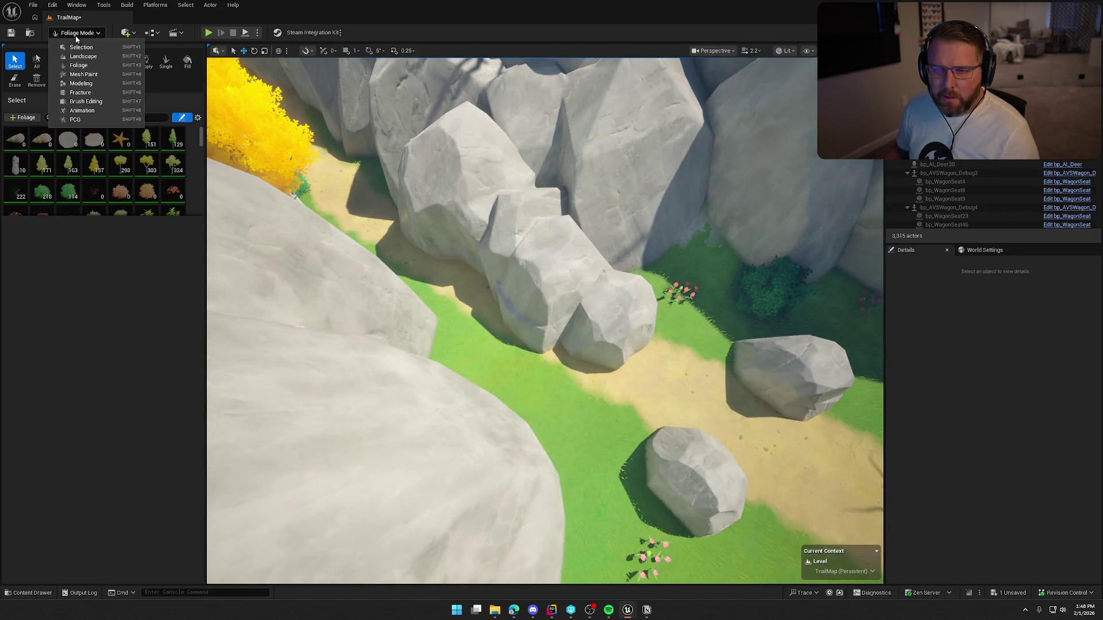
left_click(83, 56)
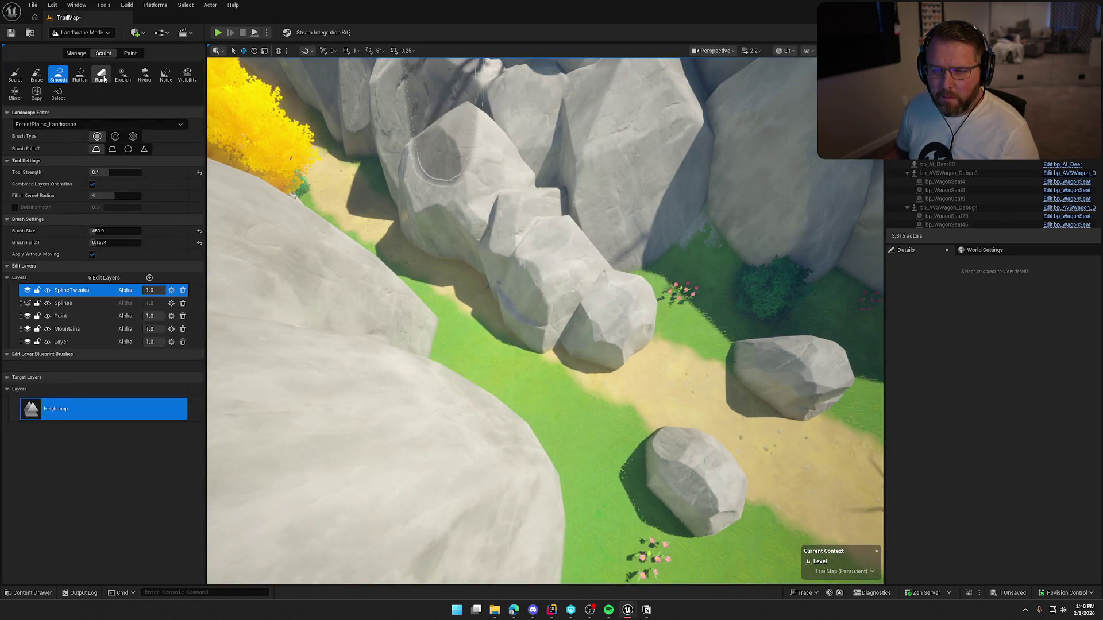
left_click(129, 56)
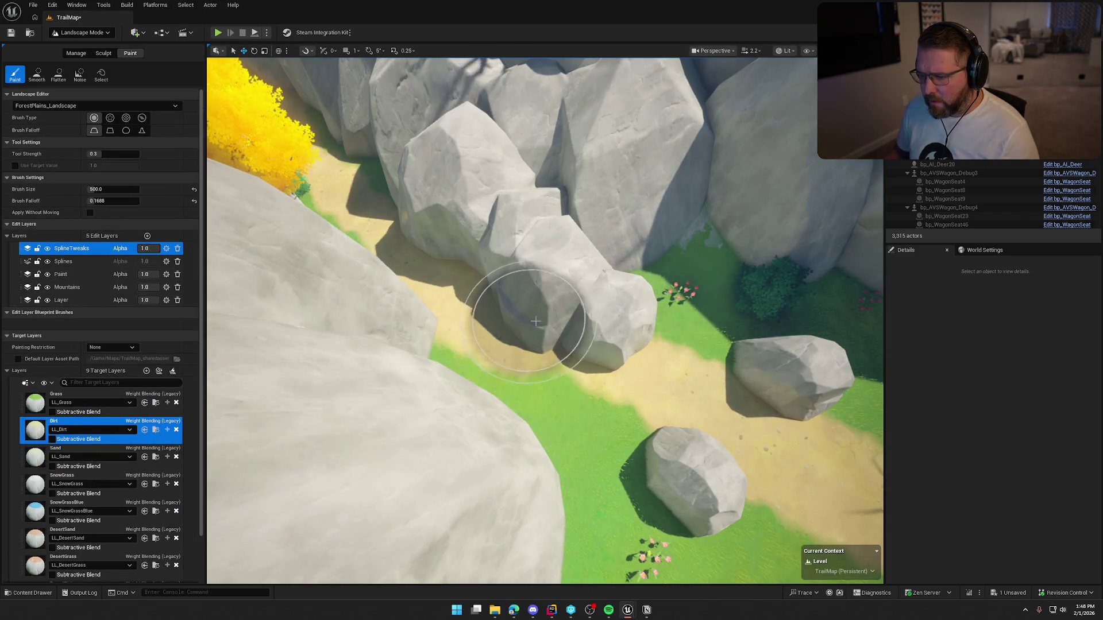
left_click_drag(589, 346, 554, 303)
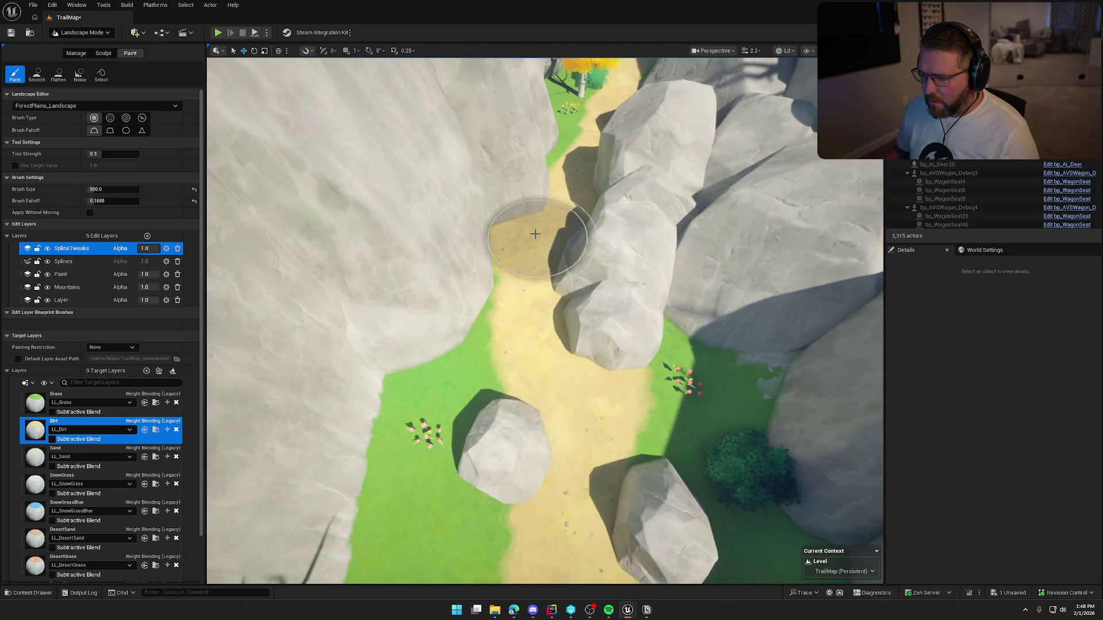
mouse_move(581, 210)
left_mouse_down()
mouse_move(581, 193)
mouse_move(503, 306)
left_mouse_up()
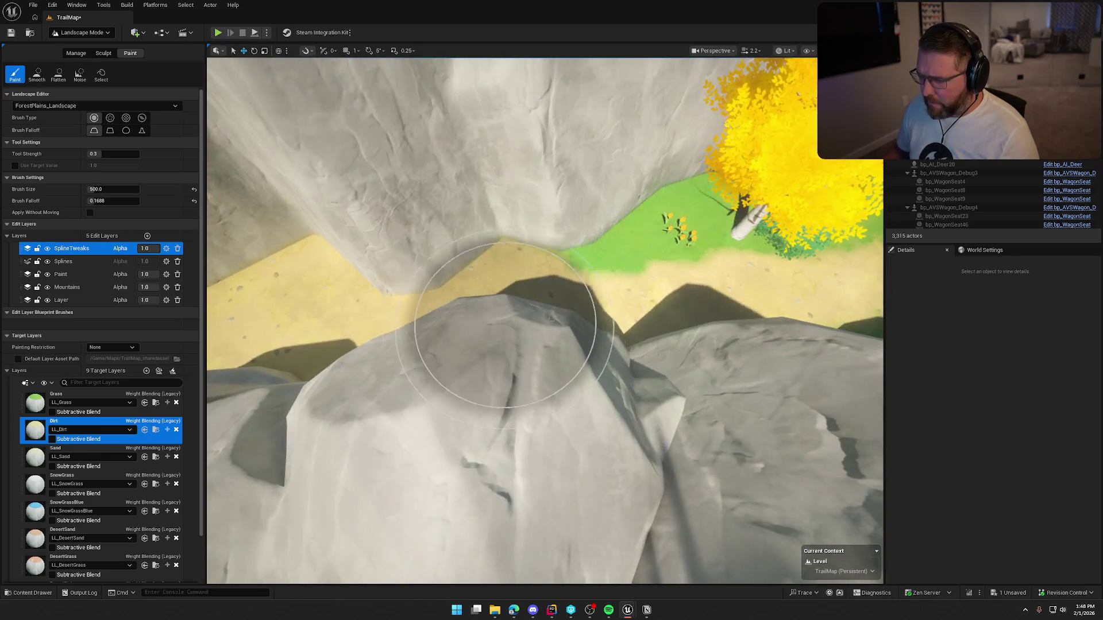
mouse_move(592, 370)
left_mouse_down()
mouse_move(517, 321)
mouse_move(500, 287)
mouse_move(505, 310)
left_mouse_up()
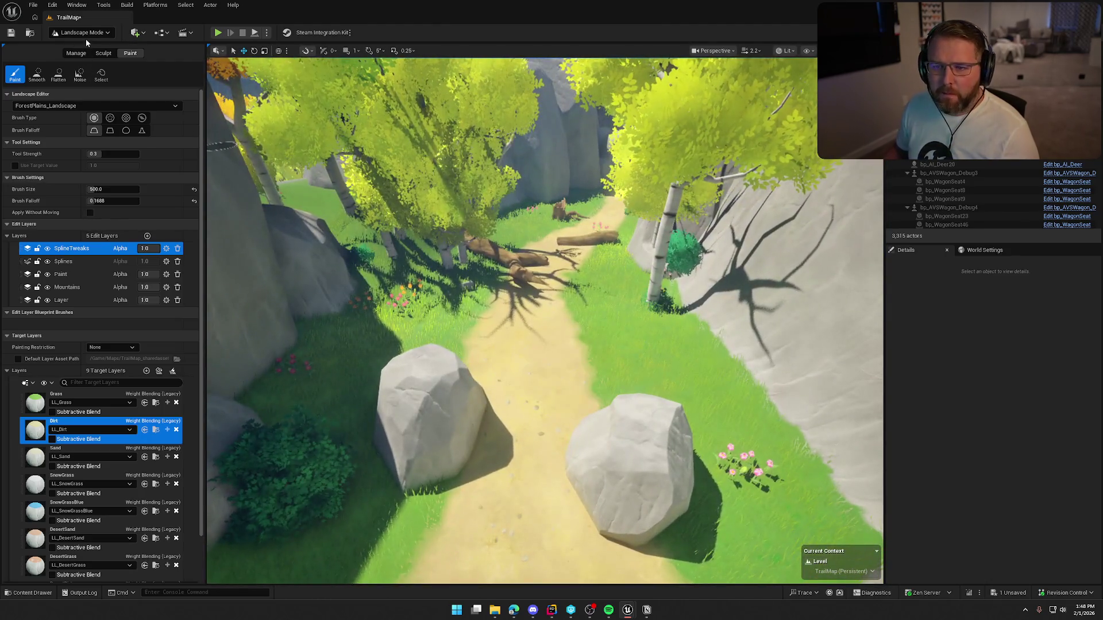
left_click(88, 33)
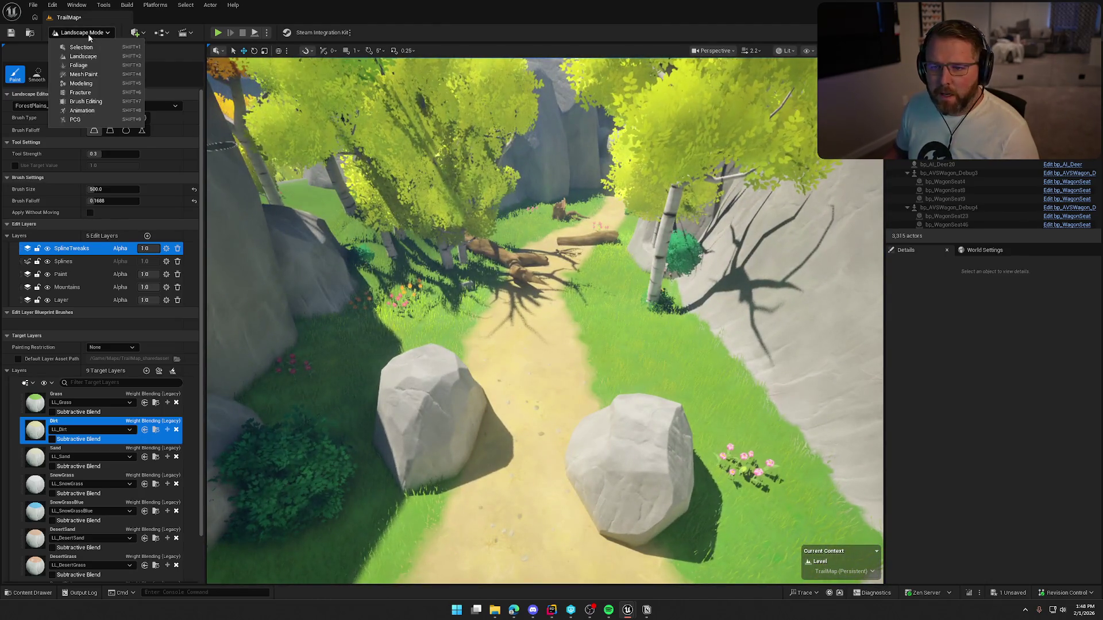
- Switch to foliage editing and move the tulip cluster off the path onto the grass
left_click(92, 47)
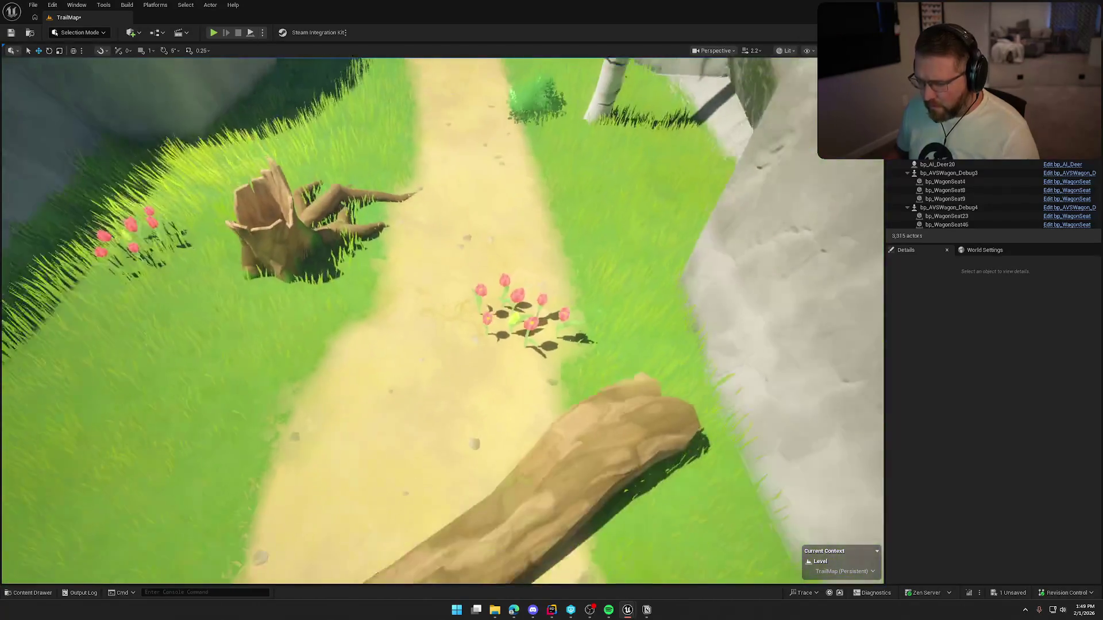
key("shift+3")
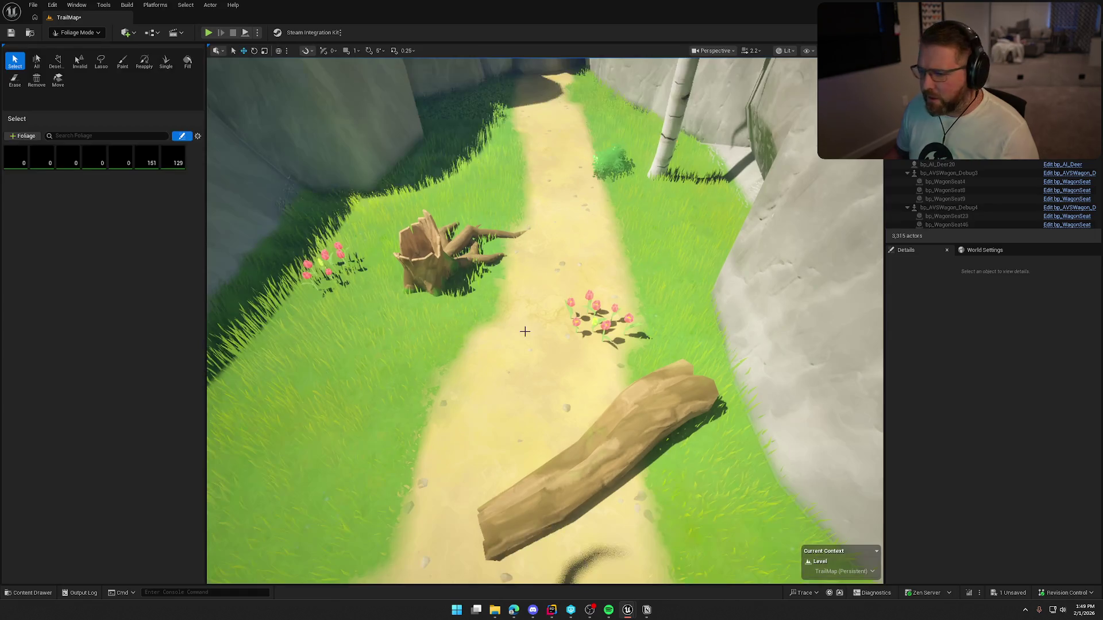
left_click(587, 336)
left_click_drag(587, 336, 660, 296)
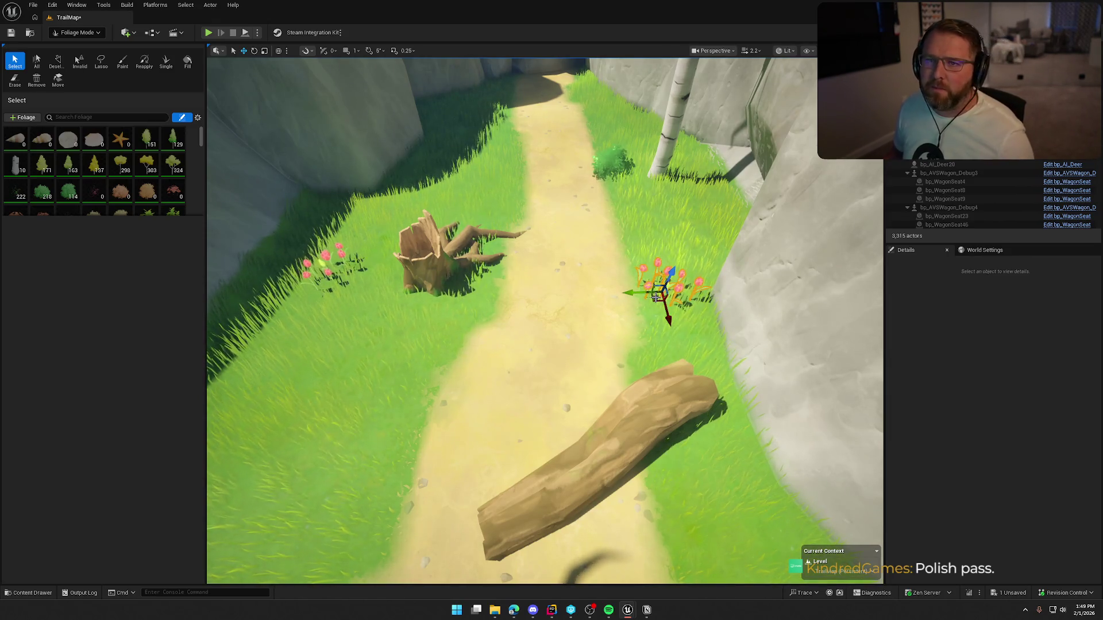
- Fly over the boulders to the bush and flowers, then select and deselect foliage in Selection mode
key("w")
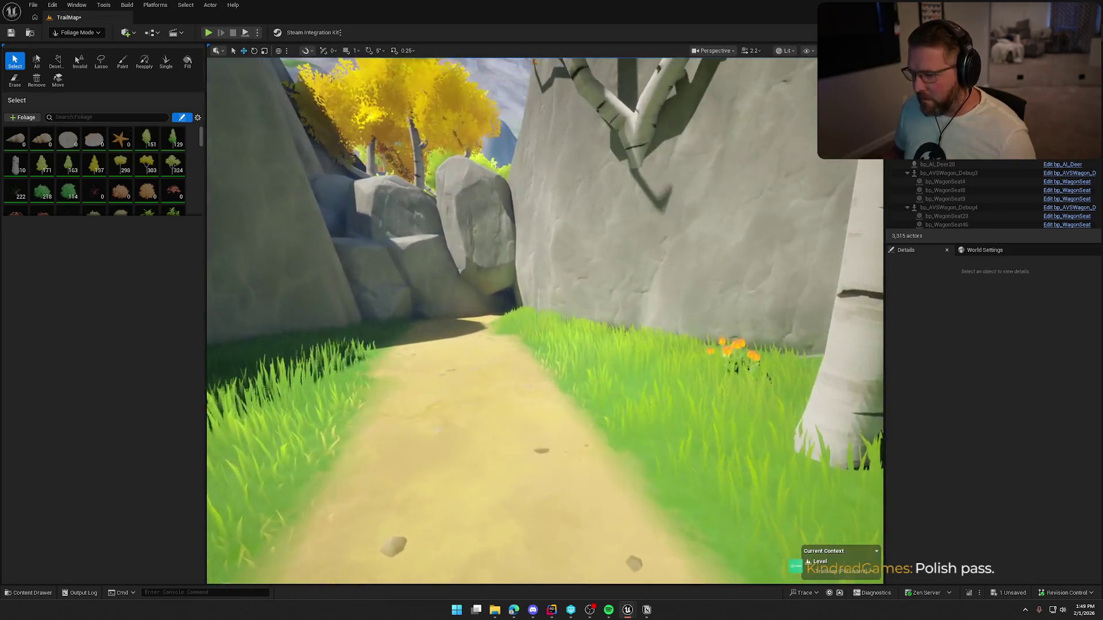
key("w")
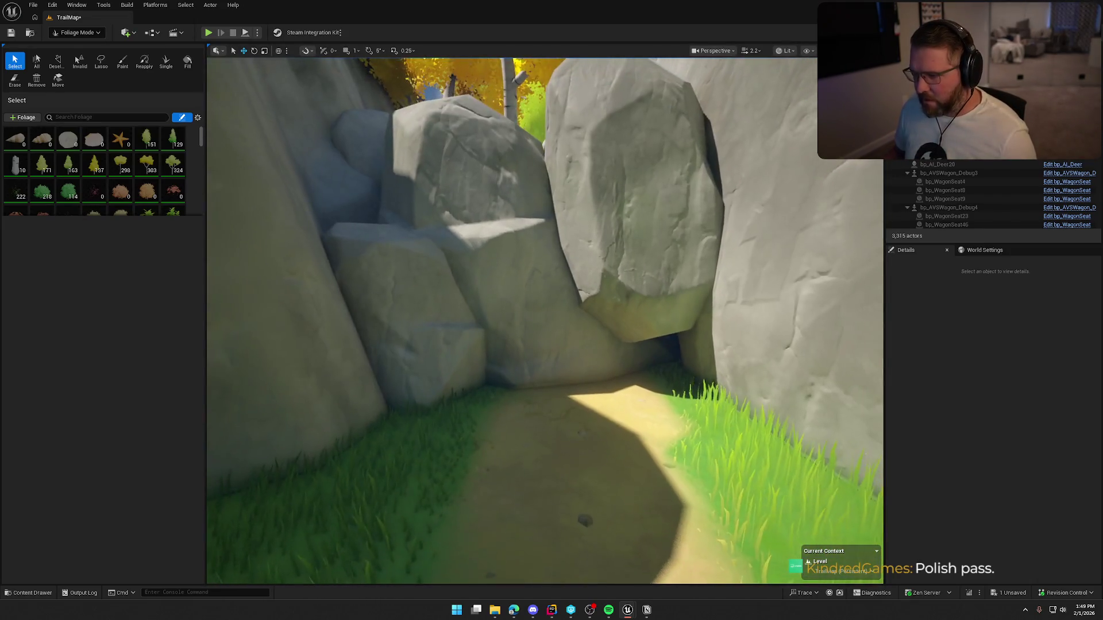
key("w")
key("w")
key("w")
key("w")
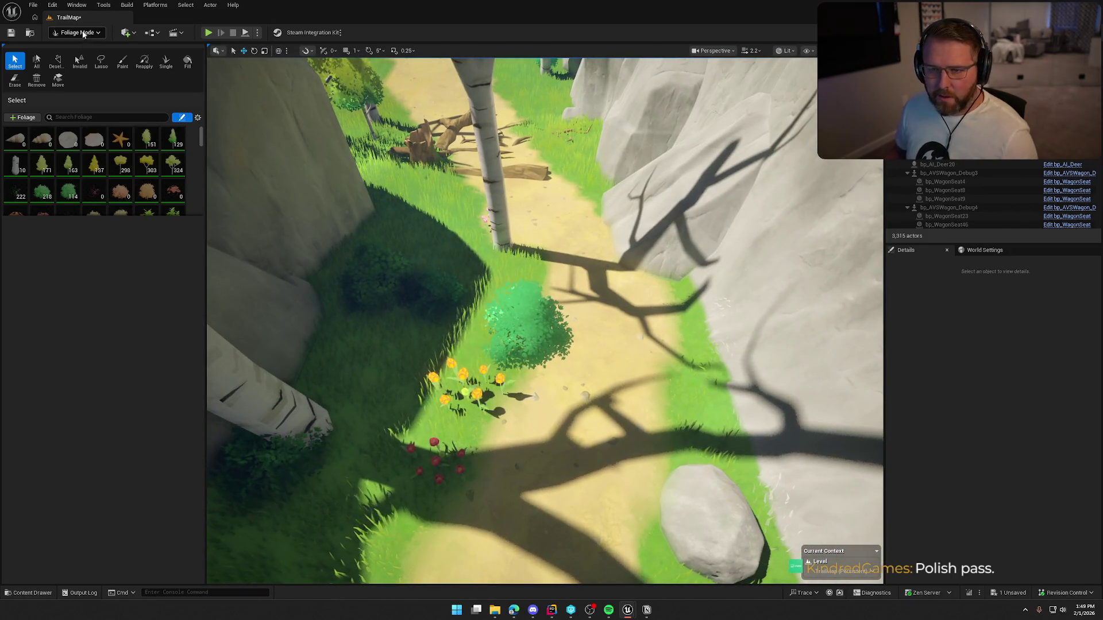
key("w")
key("s")
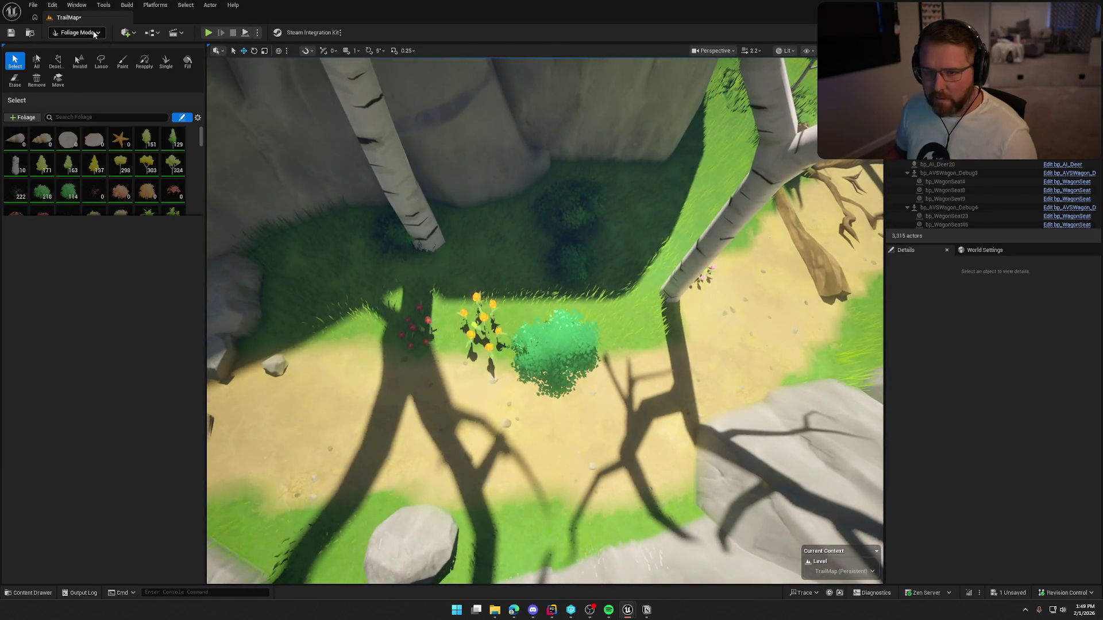
left_click(76, 32)
left_click(74, 46)
left_click(477, 347)
key("s")
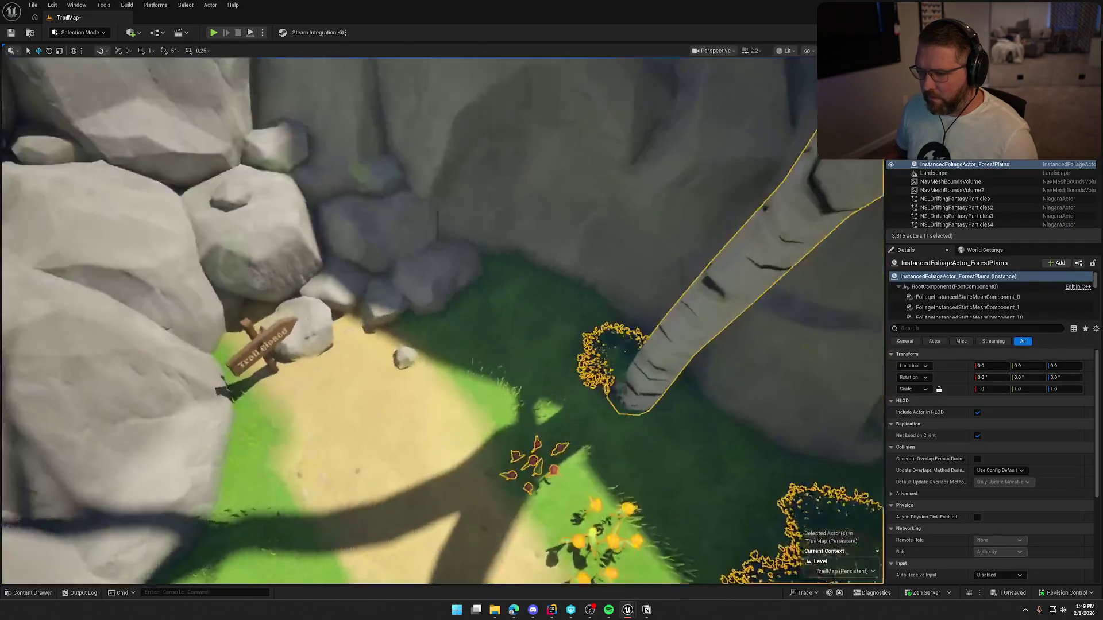
key("Escape")
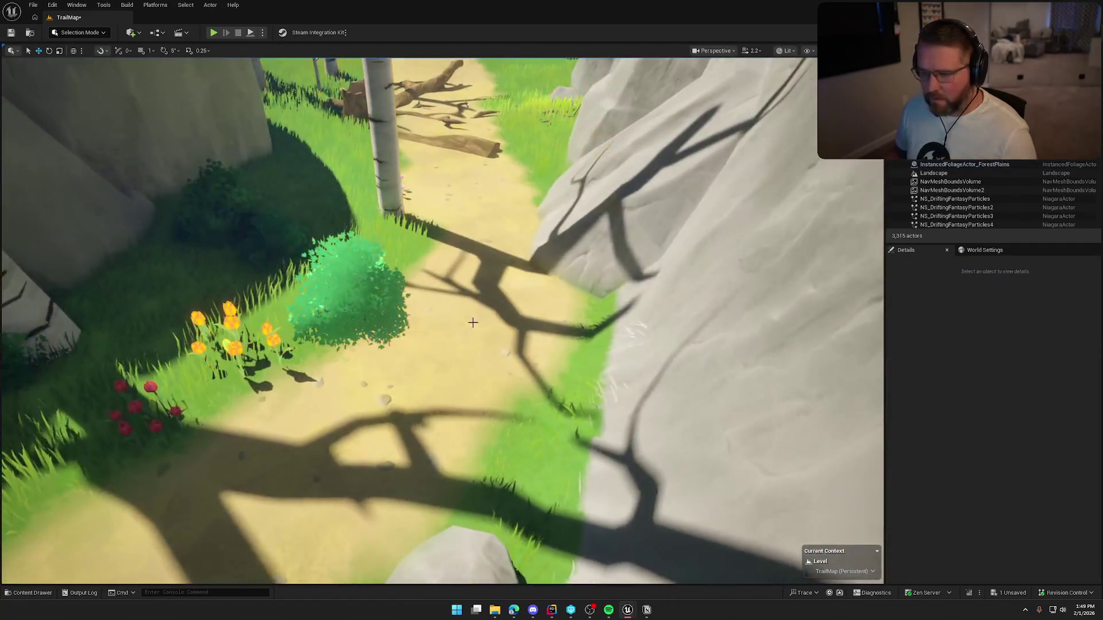
- Switch back to foliage editing and fly forward down the path
left_click(74, 33)
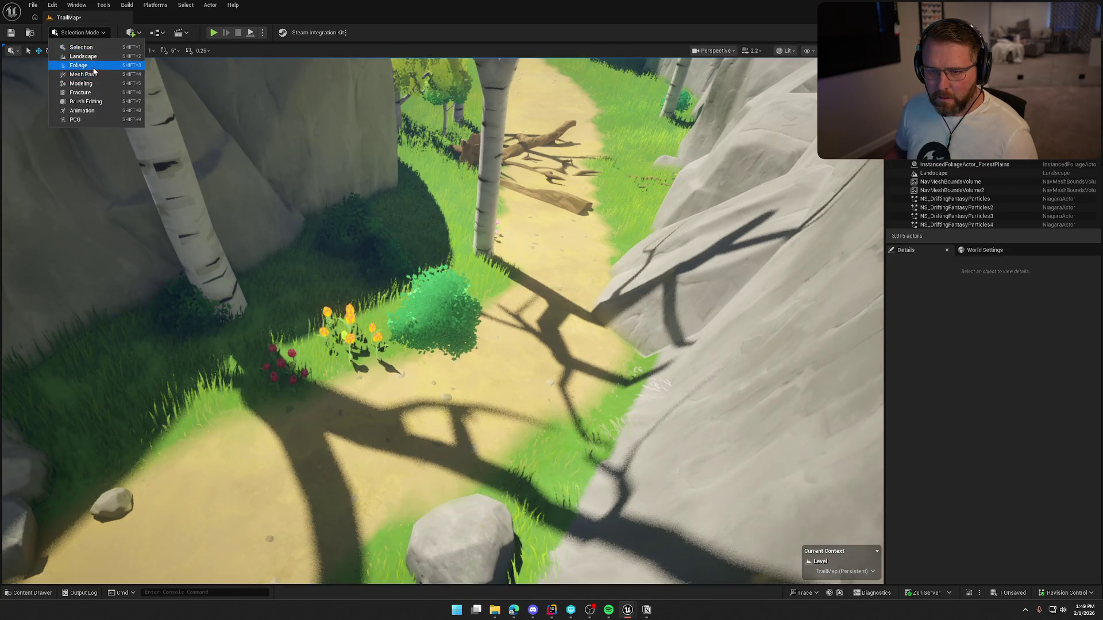
left_click(78, 65)
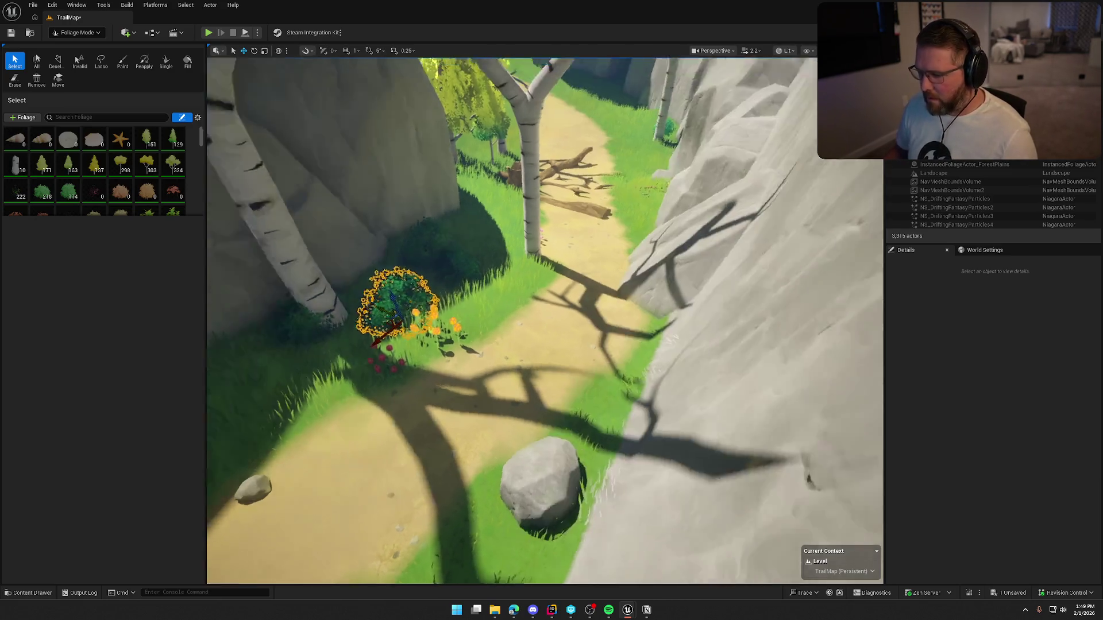
key("w")
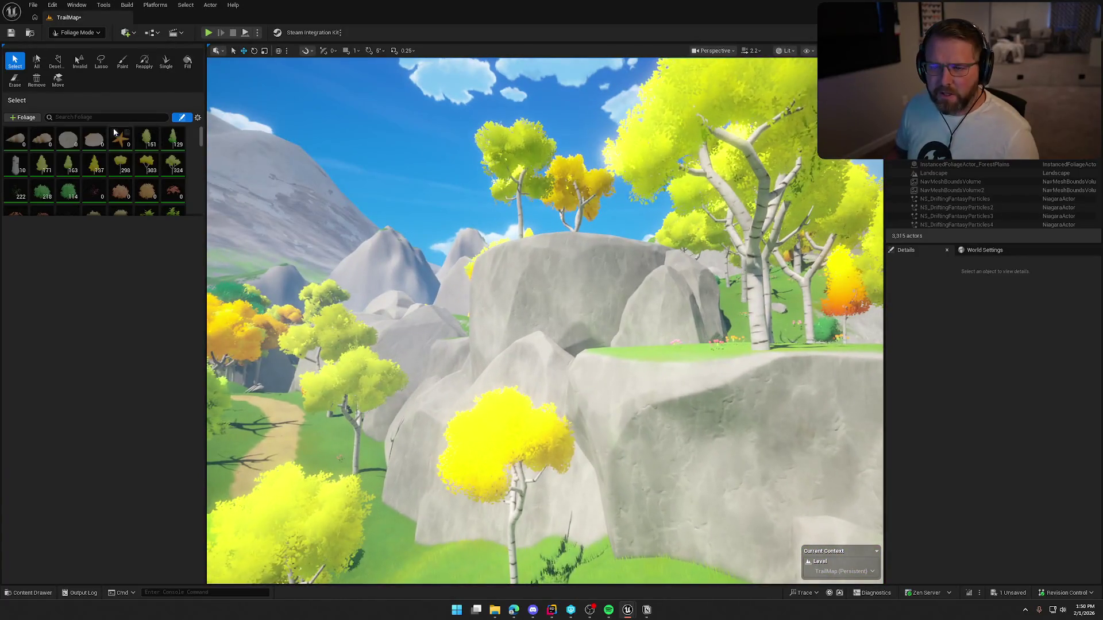
- Switch the editor from Foliage back to regular Selection mode
left_click(77, 32)
left_click(75, 46)
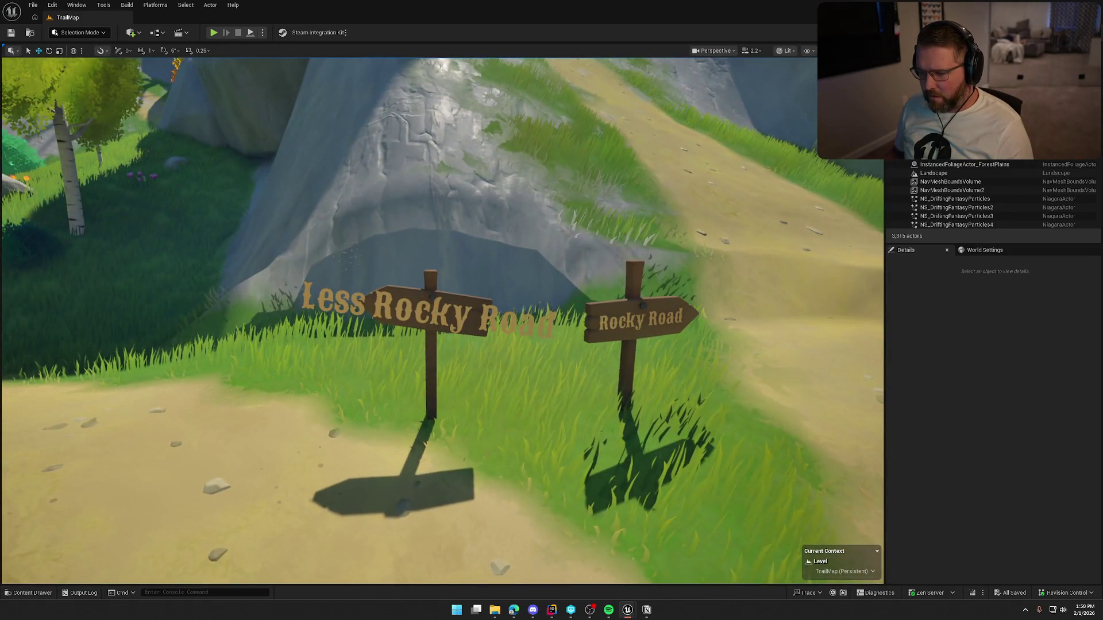
- Select the Less Rocky Road sign and check its Text Size value
left_click(438, 314)
left_click(1000, 436)
key("Escape")
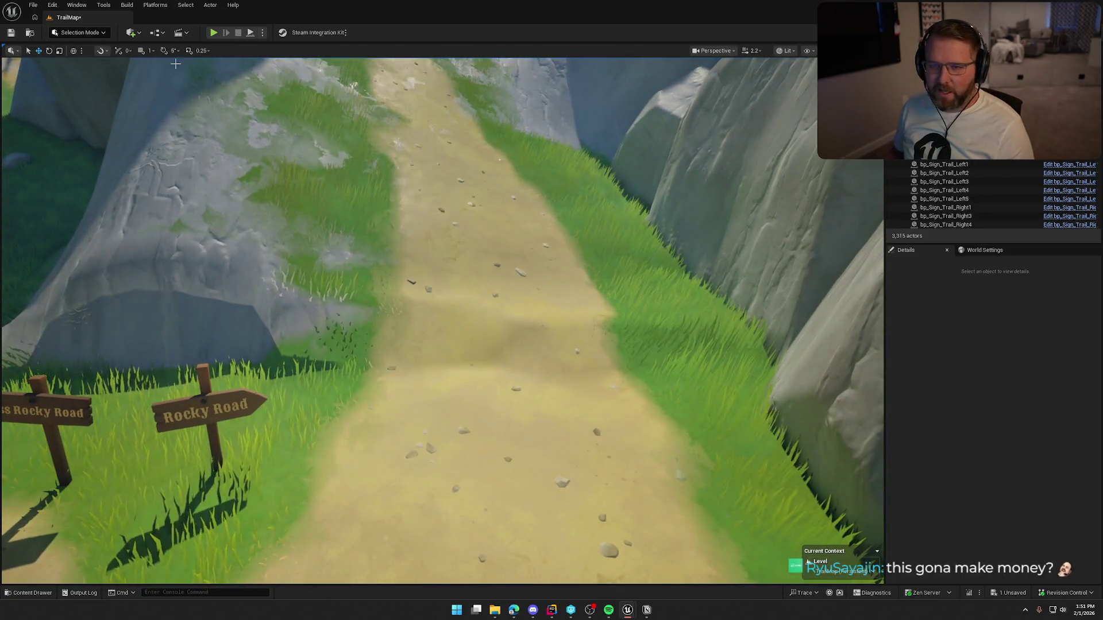
- Bring up the Landscape Sculpt tools and turn the view toward the two trail signs
left_click(80, 32)
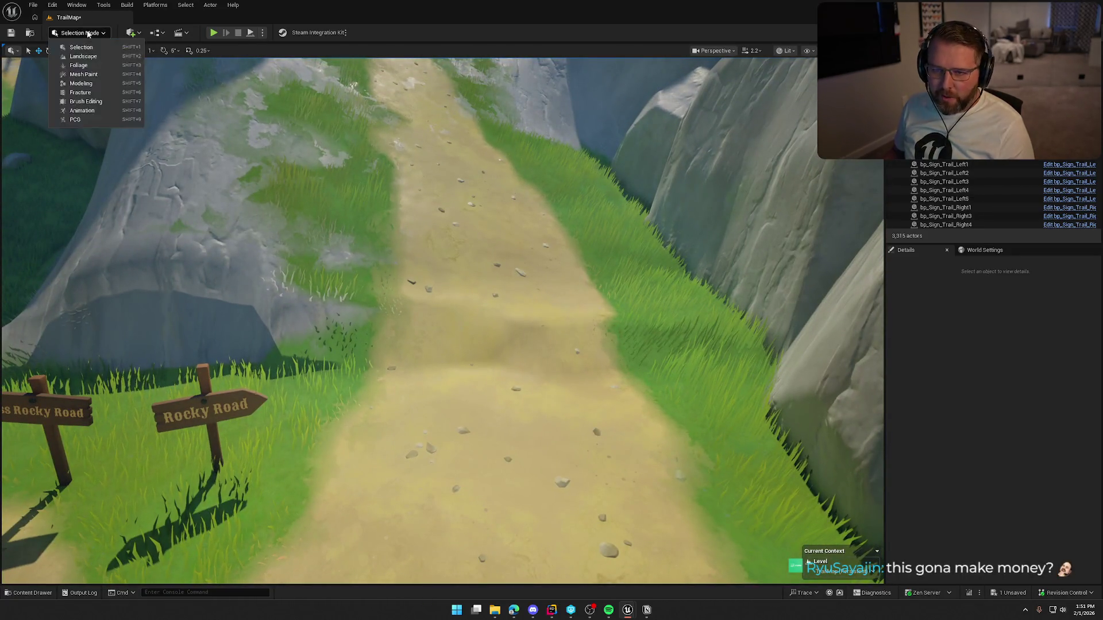
left_click(115, 71)
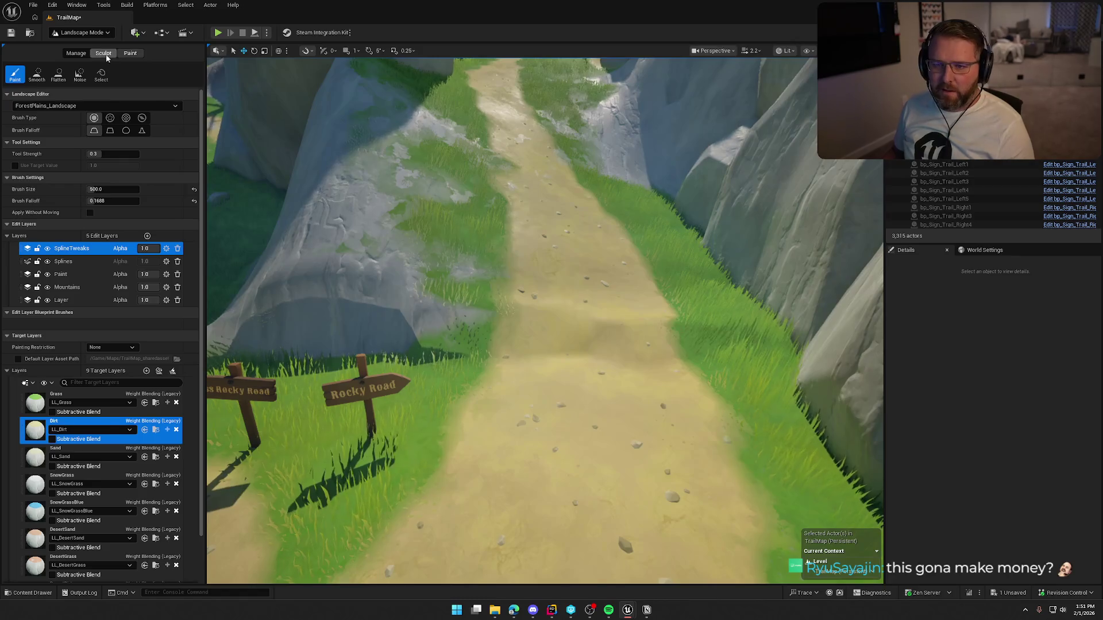
left_click(104, 54)
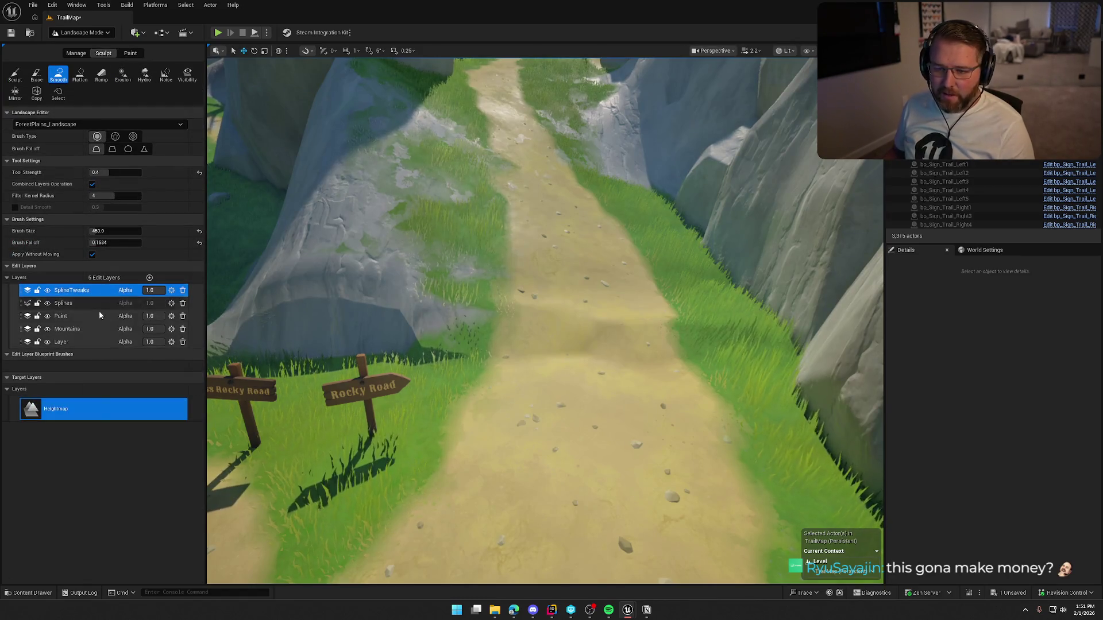
right_click(583, 357)
mouse_move(583, 356)
left_mouse_down()
mouse_move(577, 436)
mouse_move(566, 425)
left_mouse_up()
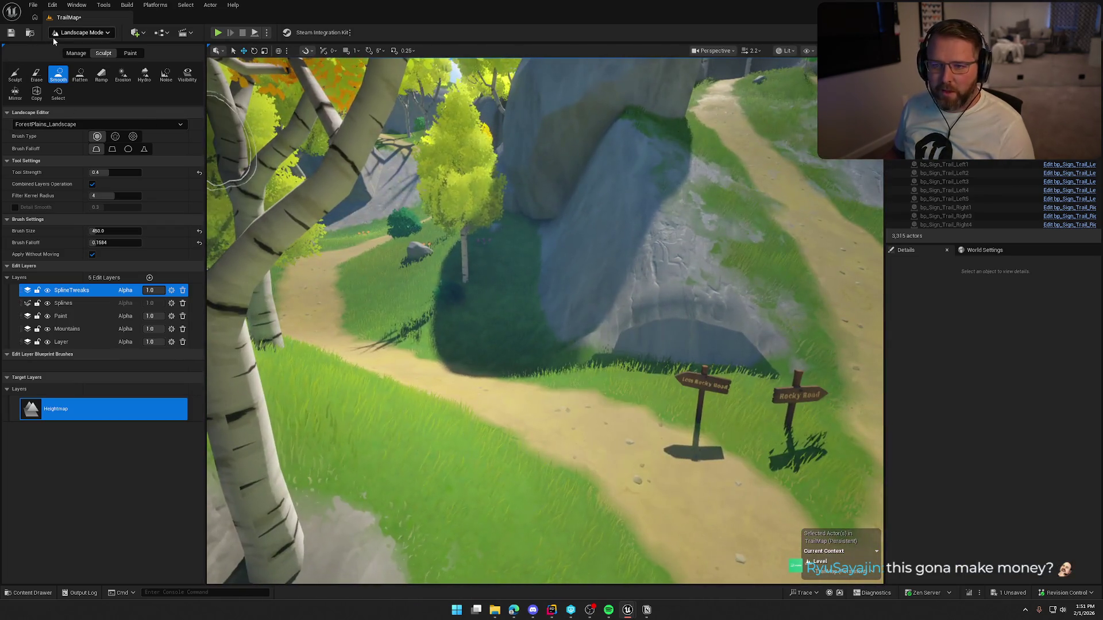
- Return to Selection mode and save the TrailMap level
left_click(80, 32)
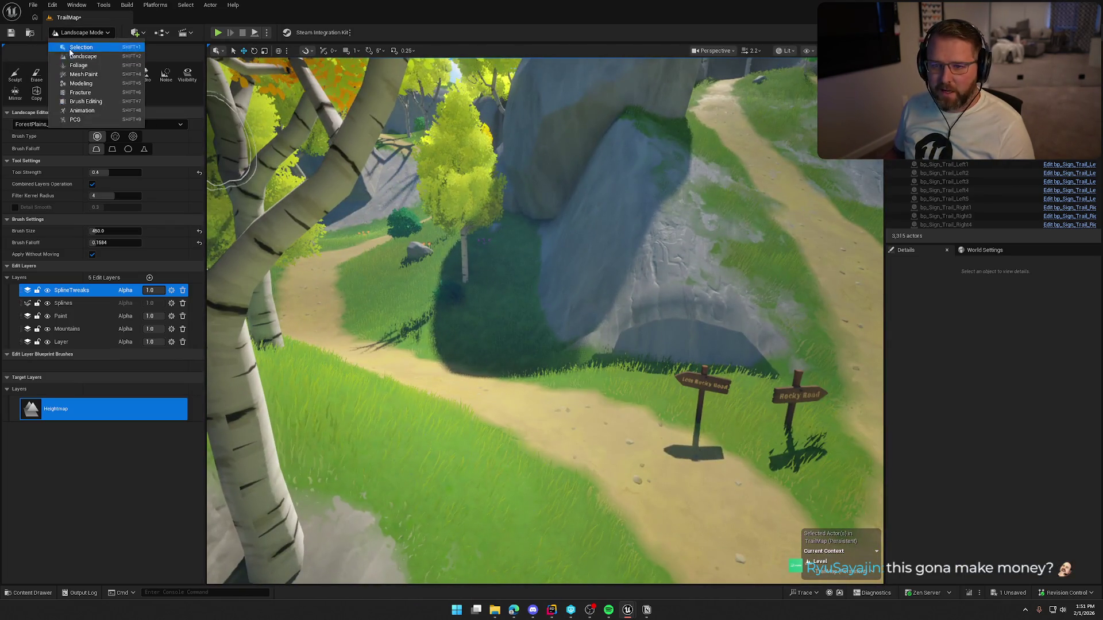
left_click(77, 47)
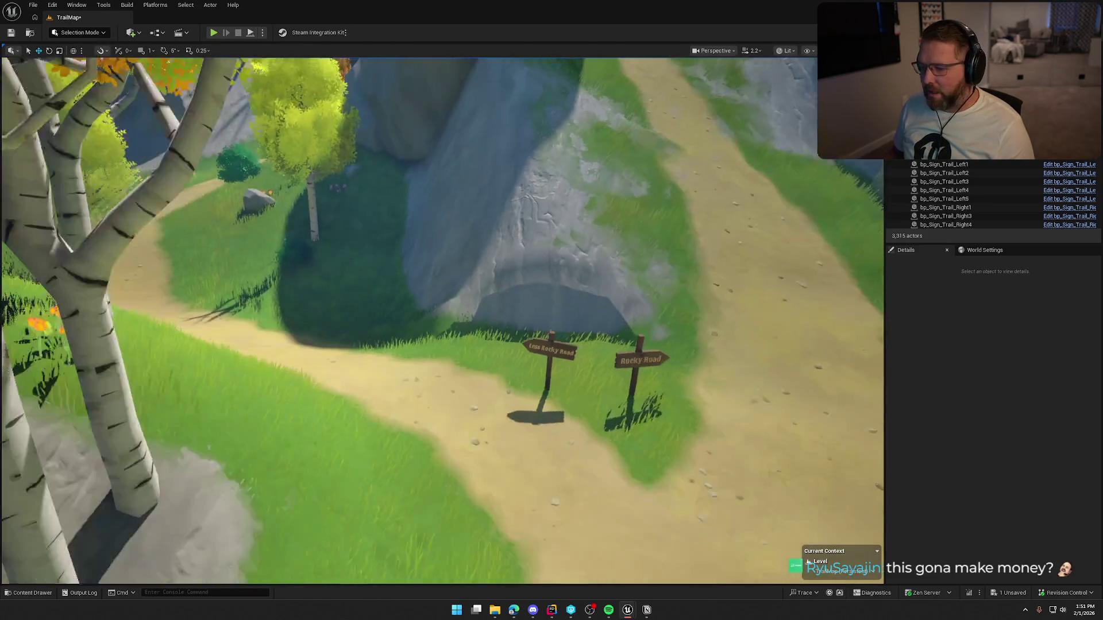
key("ctrl+s")
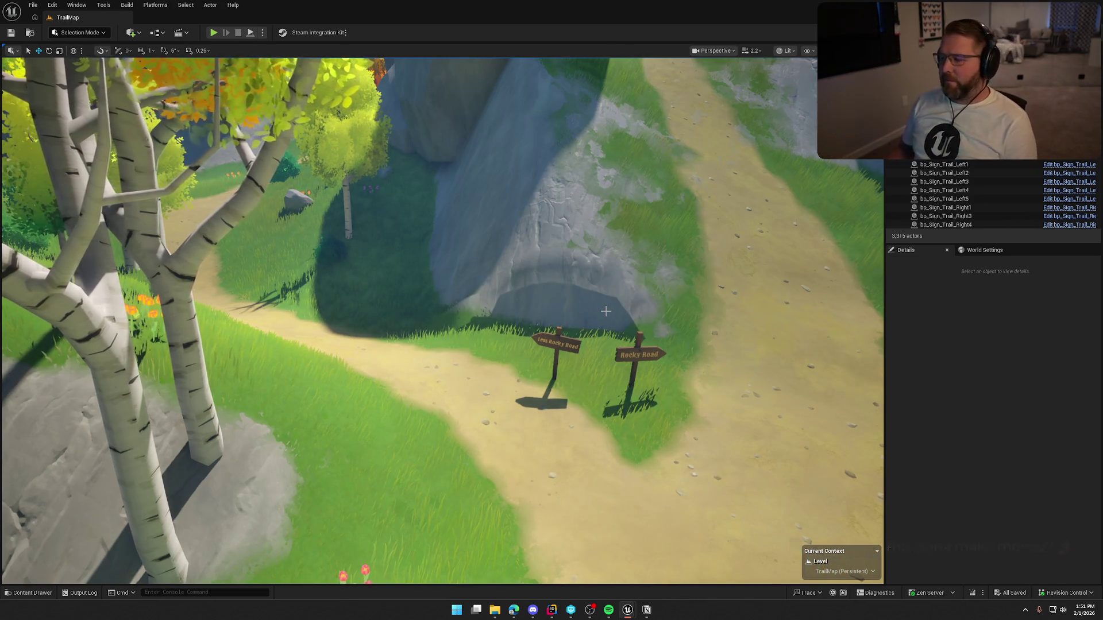
- Fly down the trail to a level view and switch to foliage editing
mouse_move(601, 313)
left_mouse_down()
mouse_move(592, 230)
mouse_move(592, 299)
mouse_move(569, 287)
mouse_move(569, 327)
mouse_move(592, 282)
mouse_move(609, 287)
left_mouse_up()
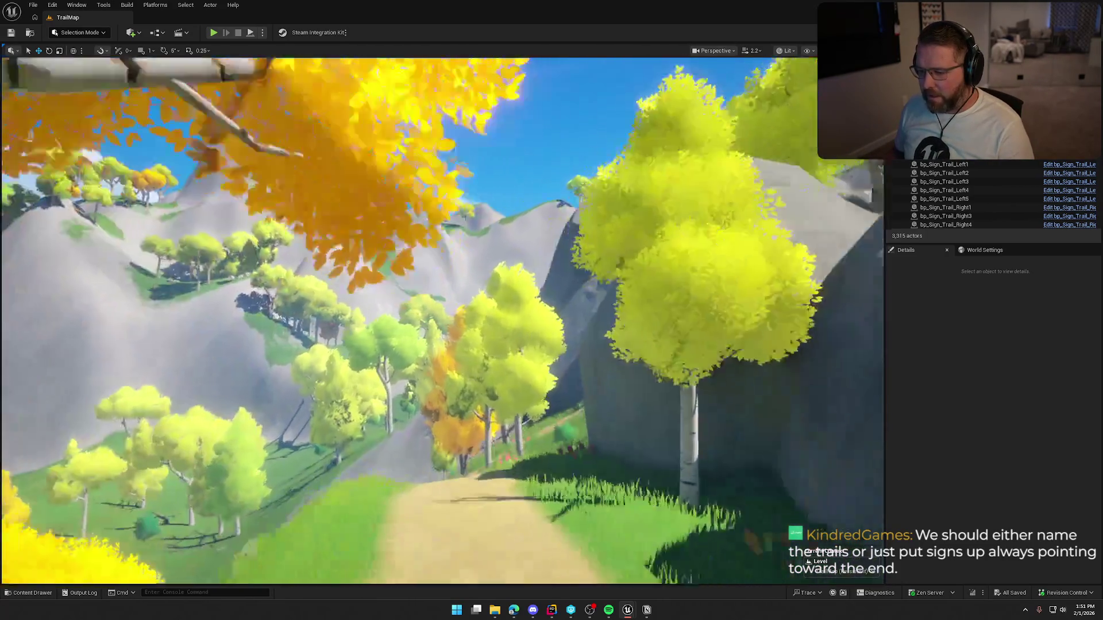
key("s")
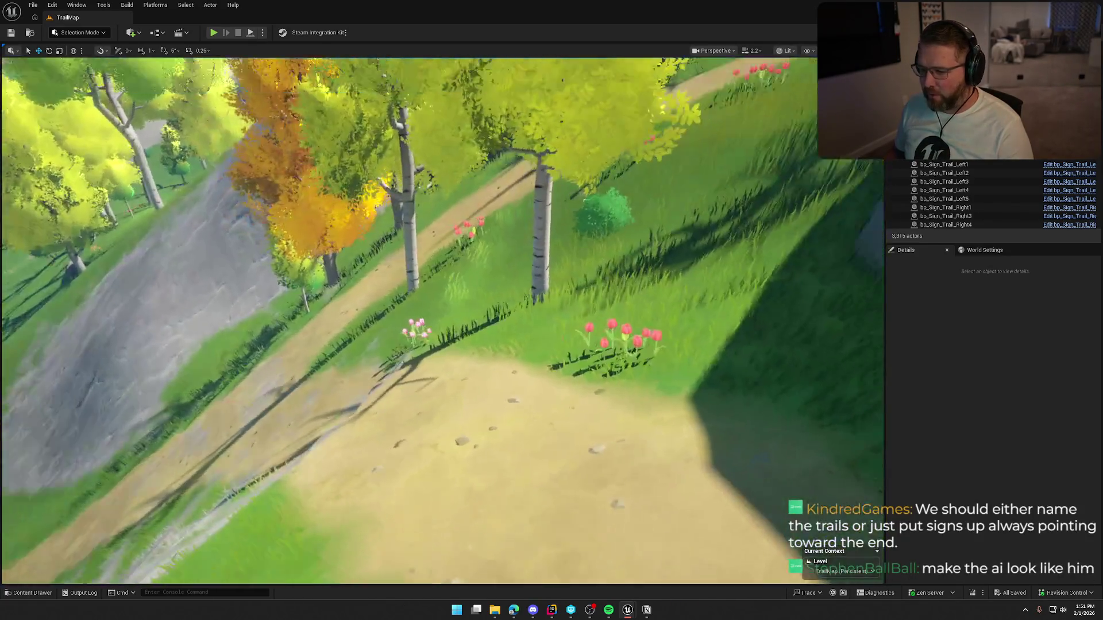
left_click_drag(652, 395, 718, 398)
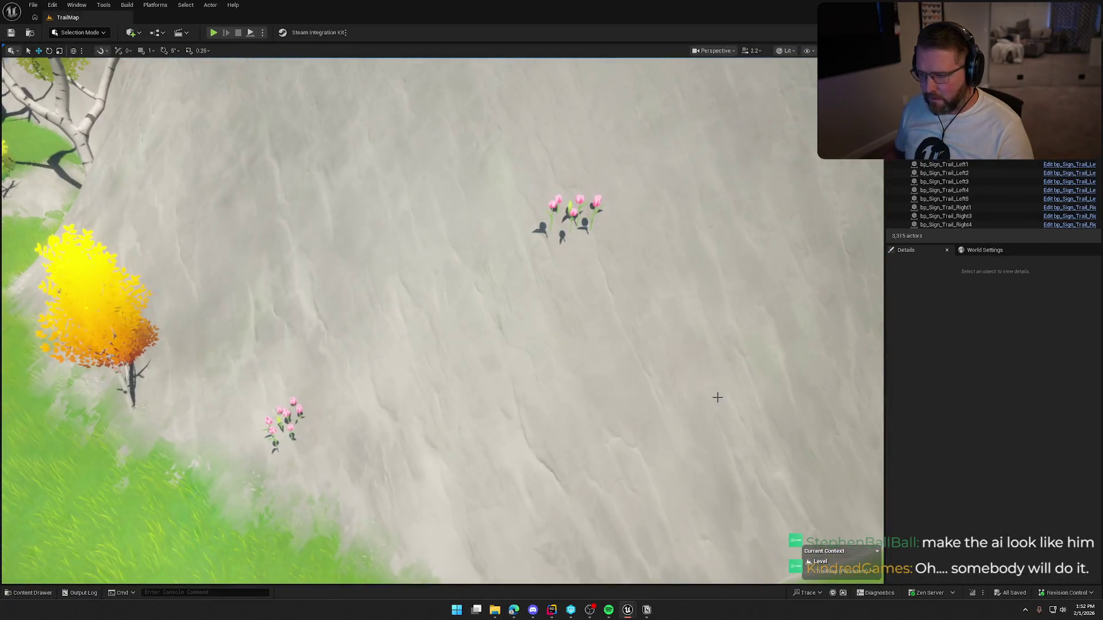
left_click(79, 32)
left_click(74, 68)
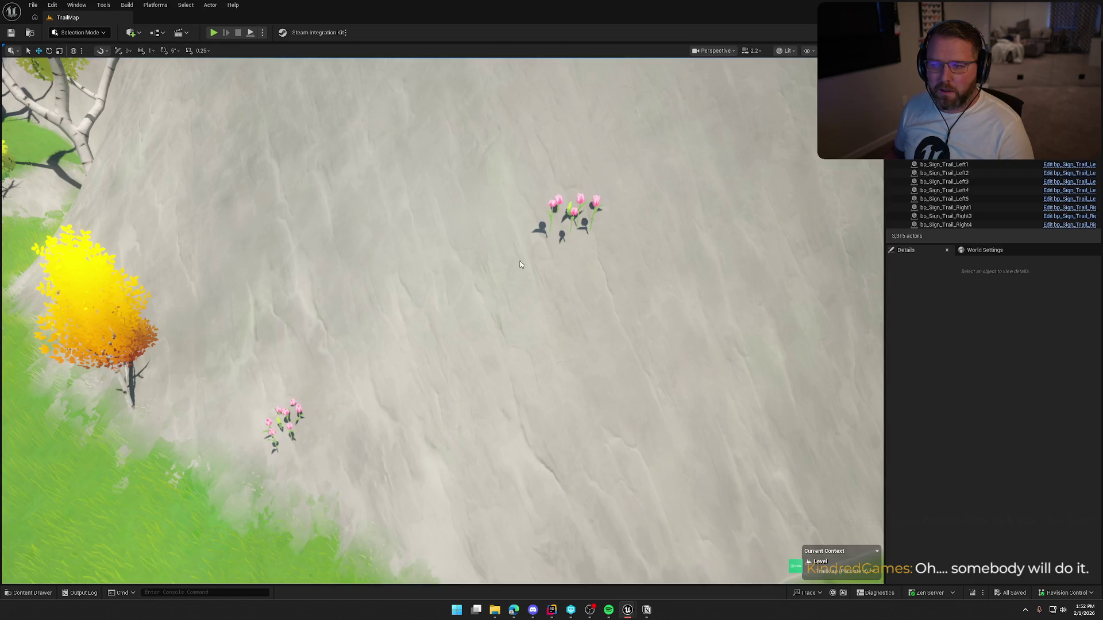
- Delete the pink flower cluster on the rock face, pick the remaining flowers, then return to Selection mode
left_click(620, 232)
key("Delete")
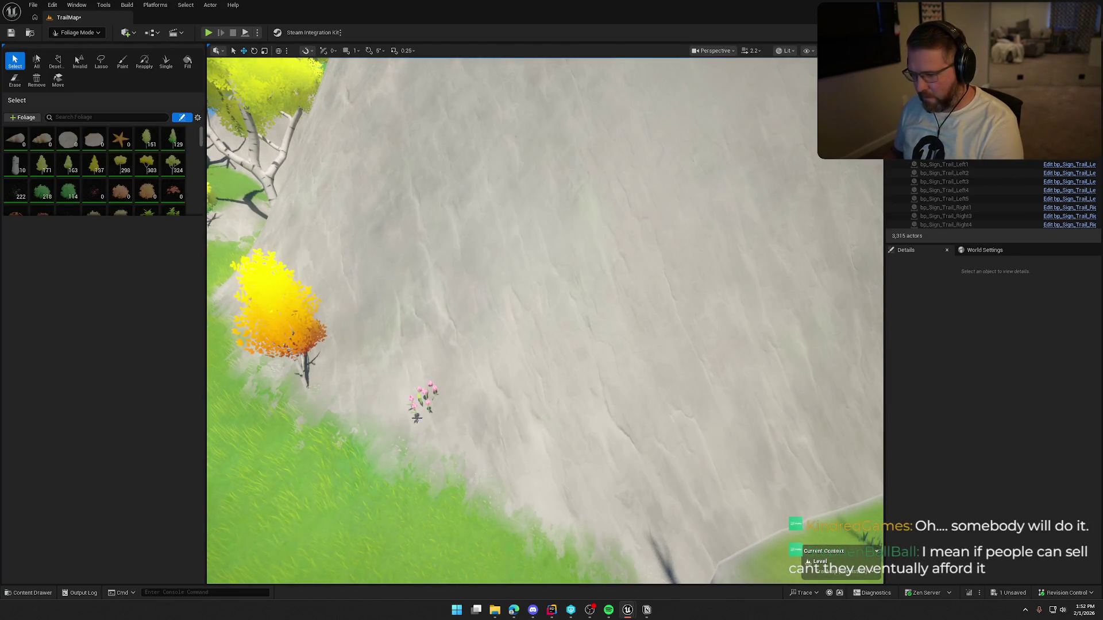
left_click(427, 403)
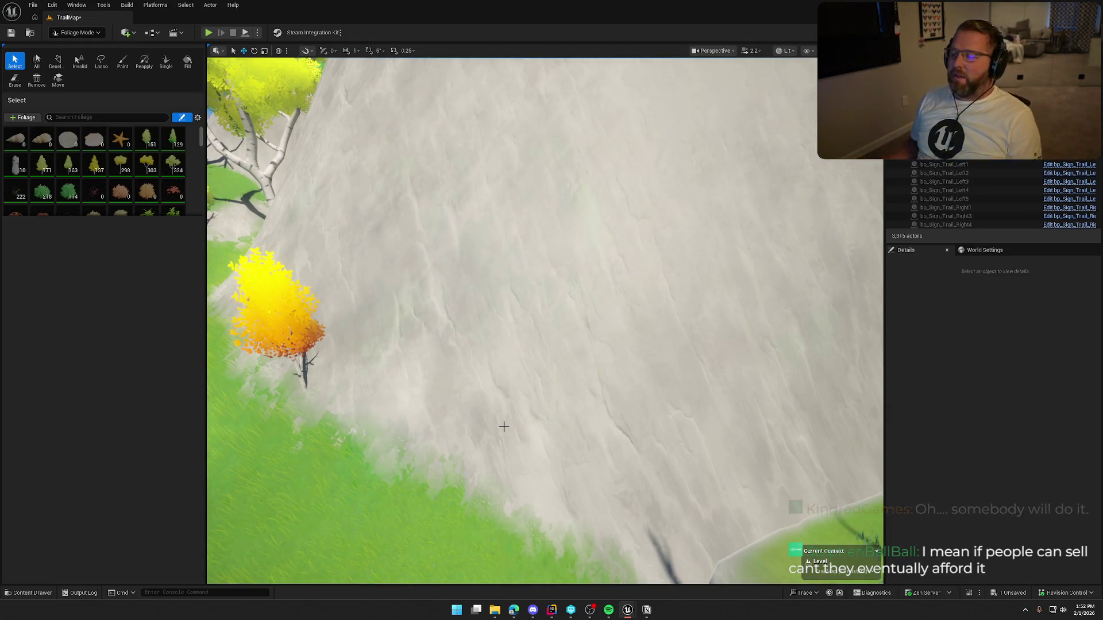
left_click(76, 32)
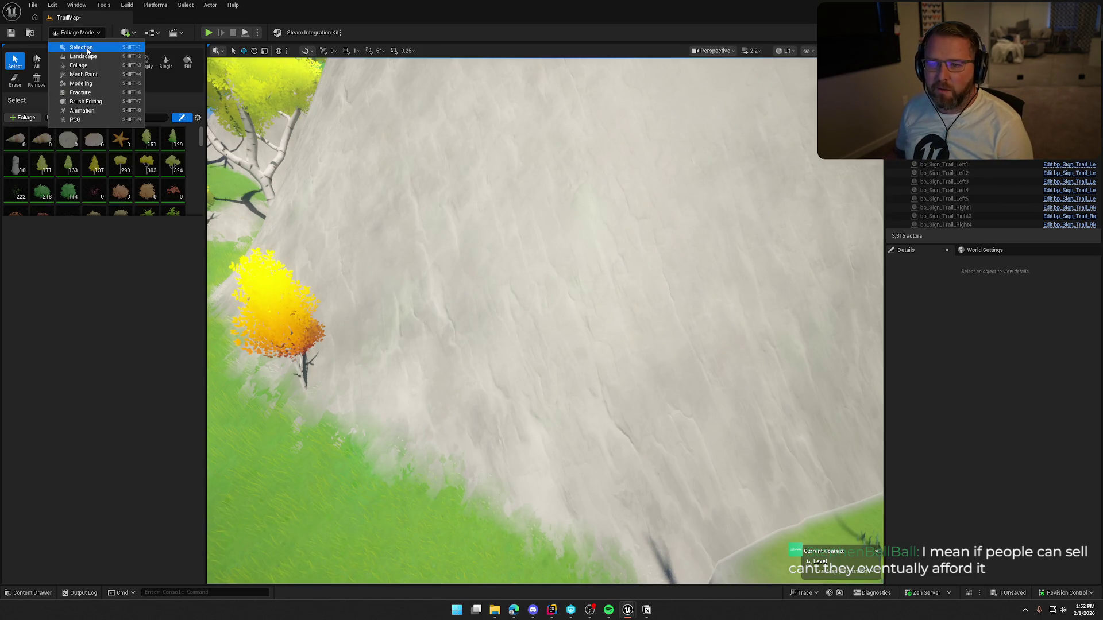
left_click(81, 47)
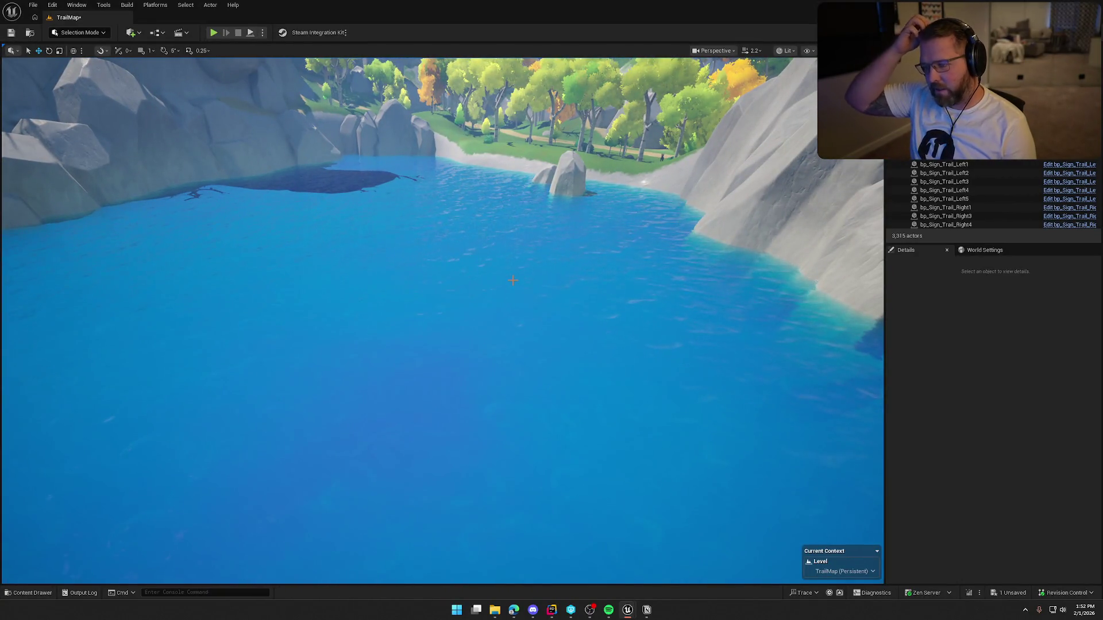
- Focus on the lake water BP_StylizedWater and delete the stray wagon near the shore
left_click(513, 279)
key("f")
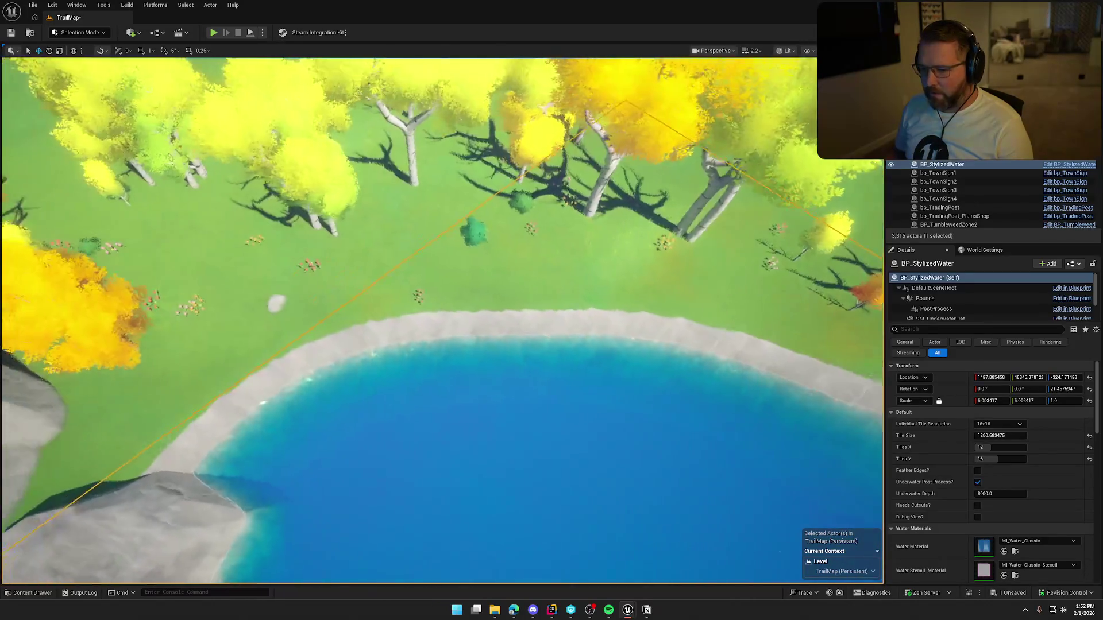
key("Escape")
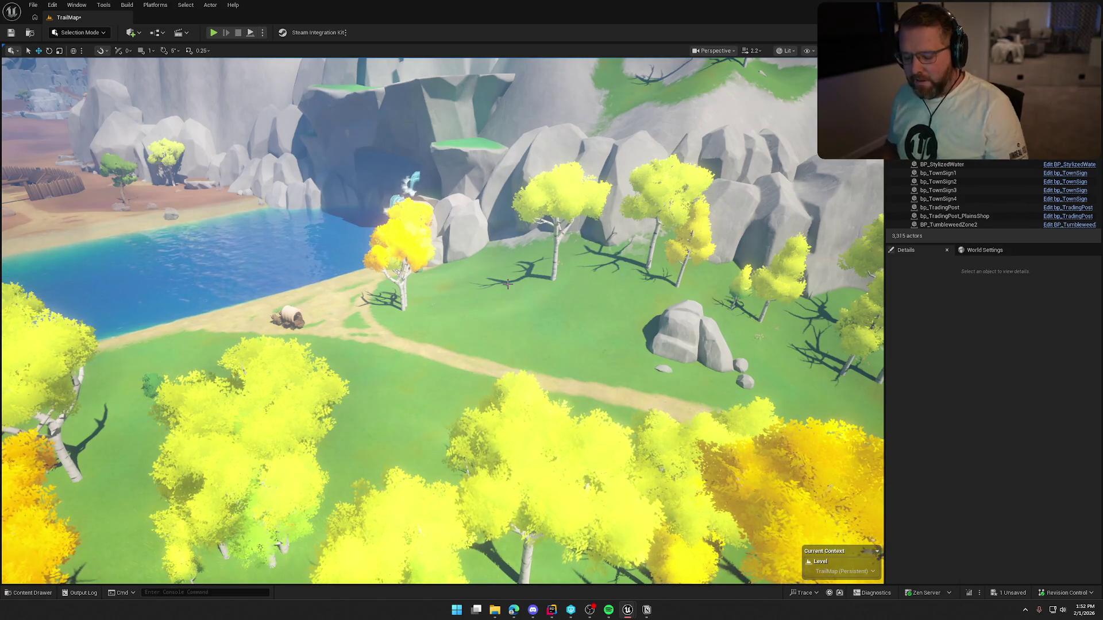
scroll(508, 284, "up", 5)
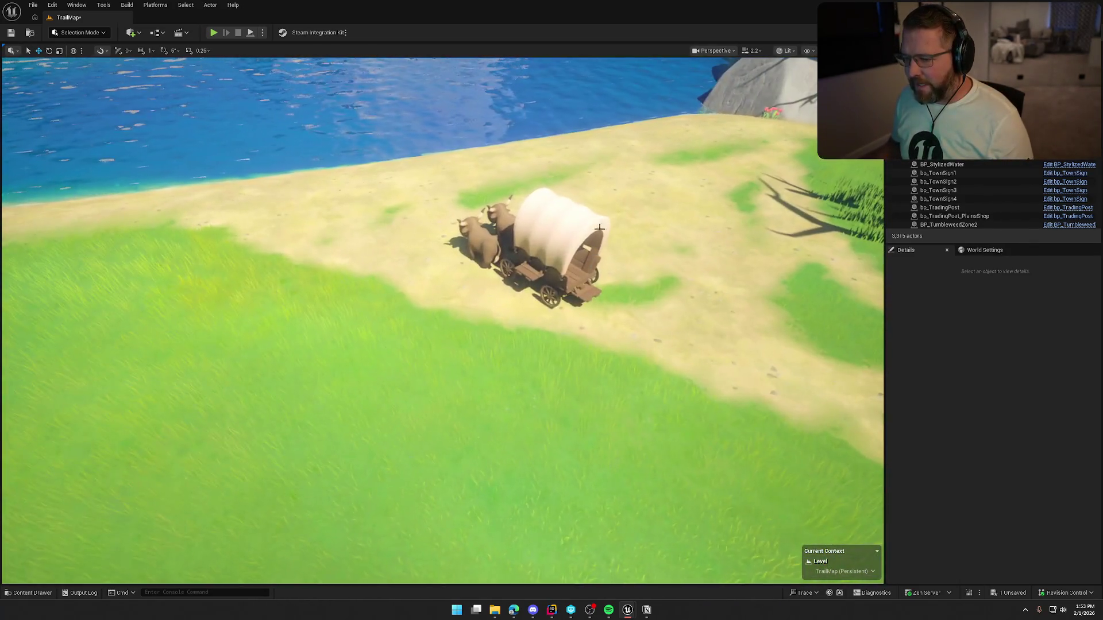
left_click(534, 235)
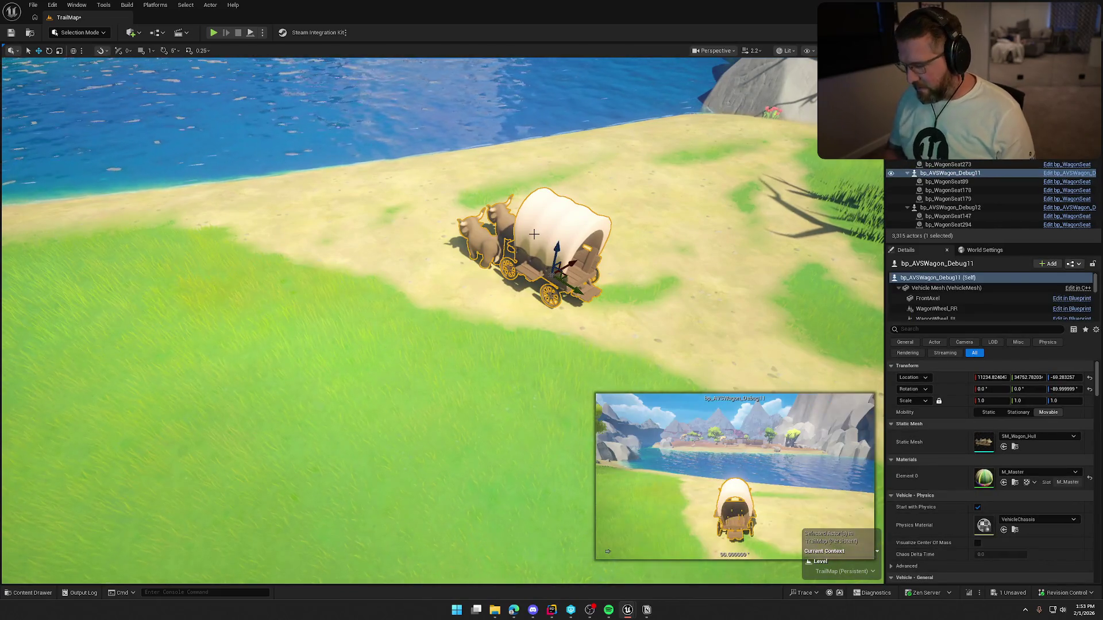
key("Delete")
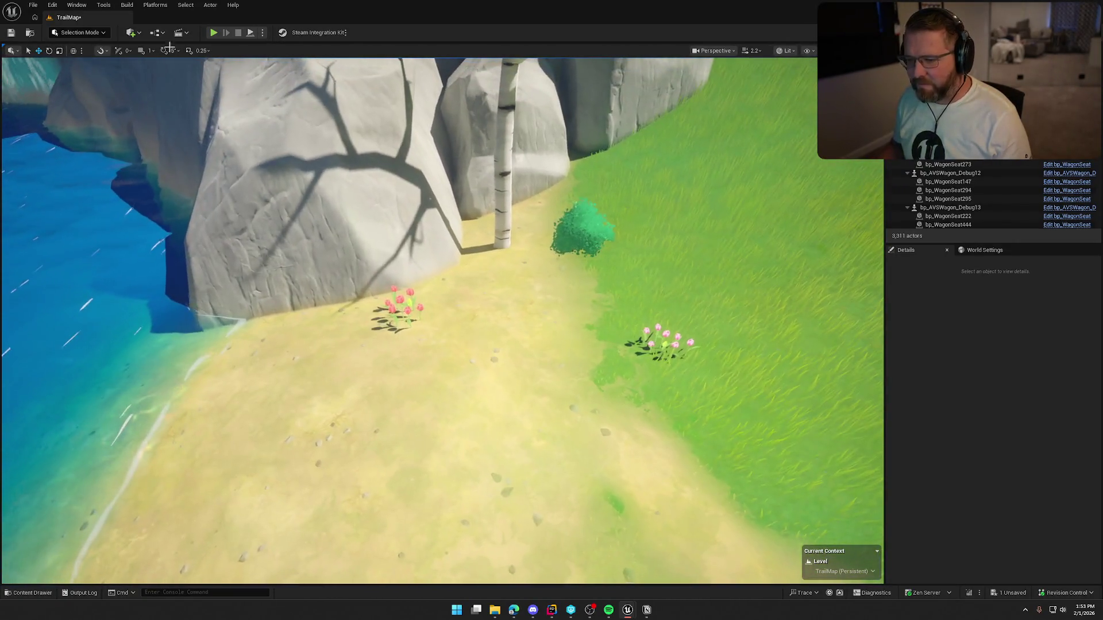
- Toggle into Foliage mode and back to Selection, then save the TrailMap level
left_click(87, 33)
left_click(79, 65)
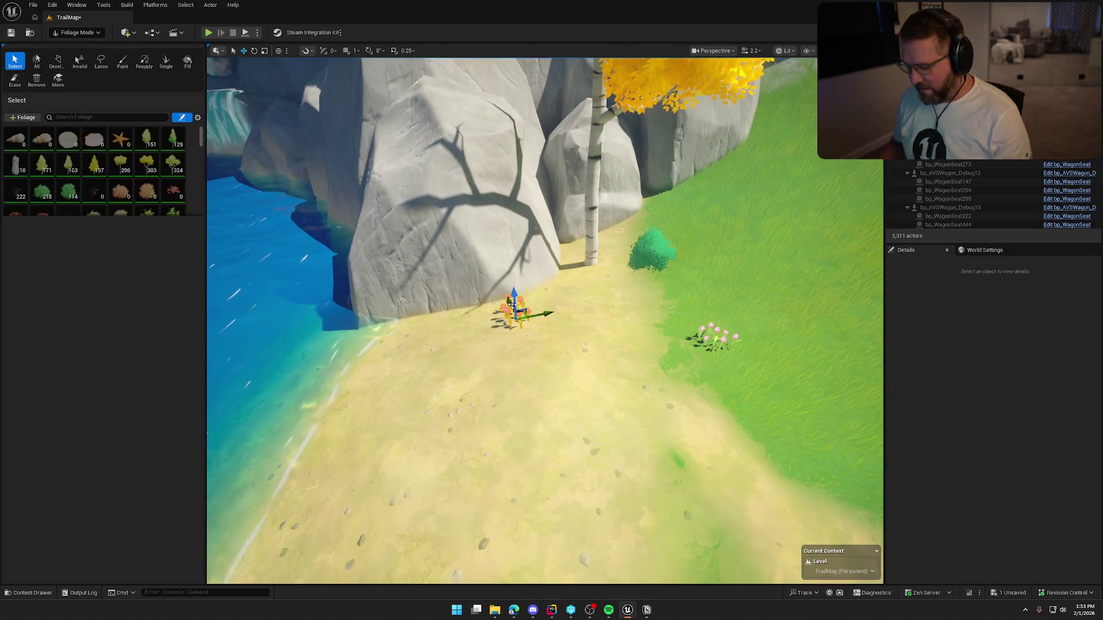
left_click(77, 33)
left_click(81, 47)
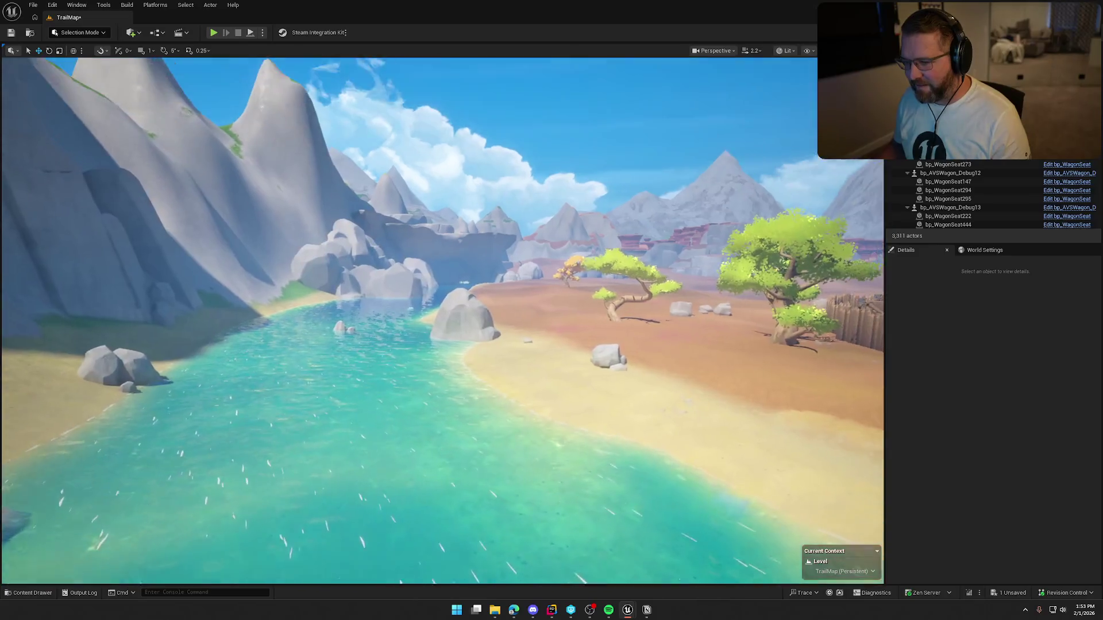
key("ctrl+s")
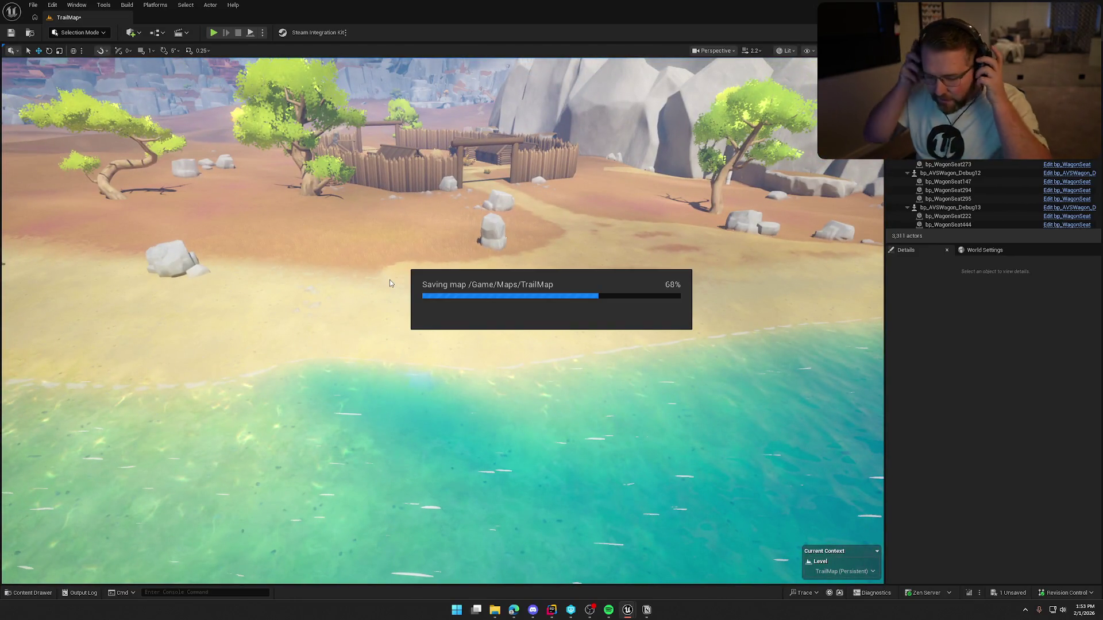
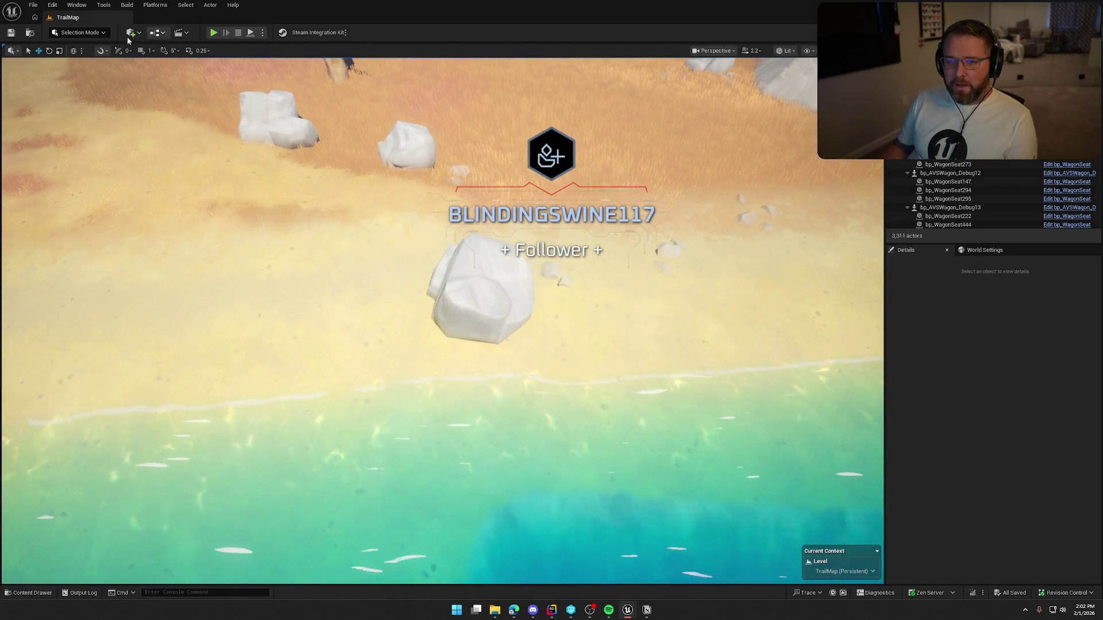
- Switch the editor to Foliage mode and then back to Selection mode
left_click(81, 32)
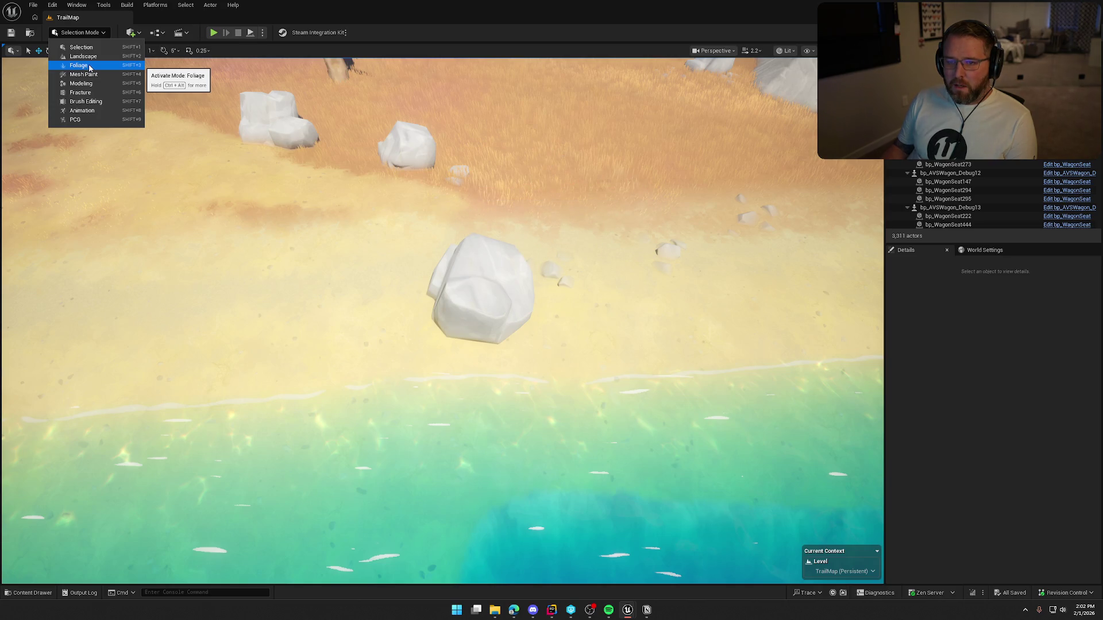
left_click(90, 68)
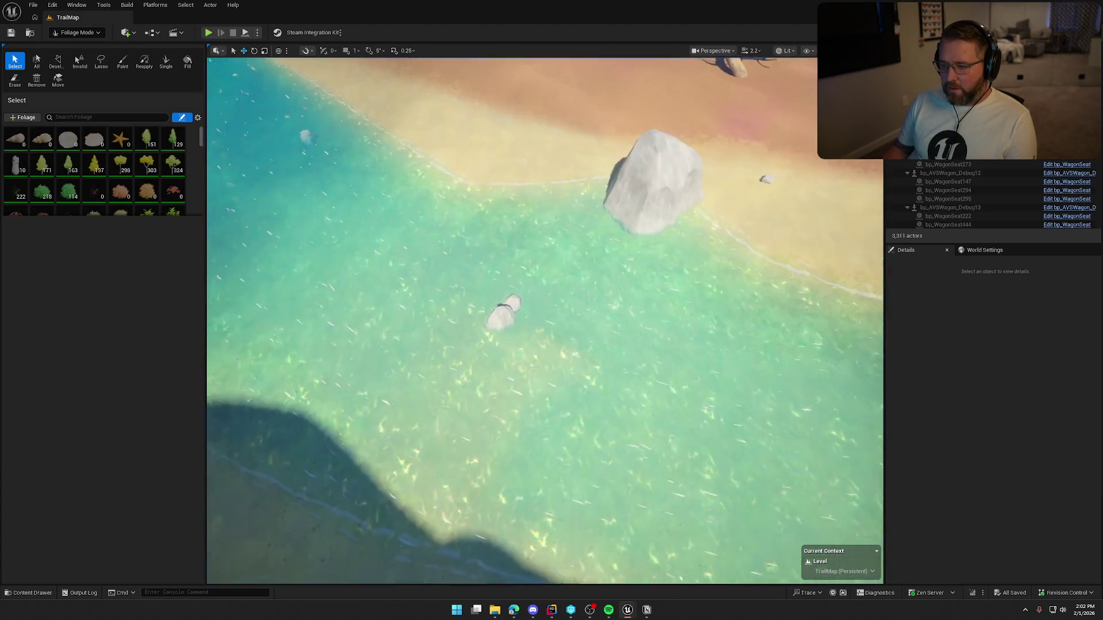
left_click(77, 32)
left_click(71, 45)
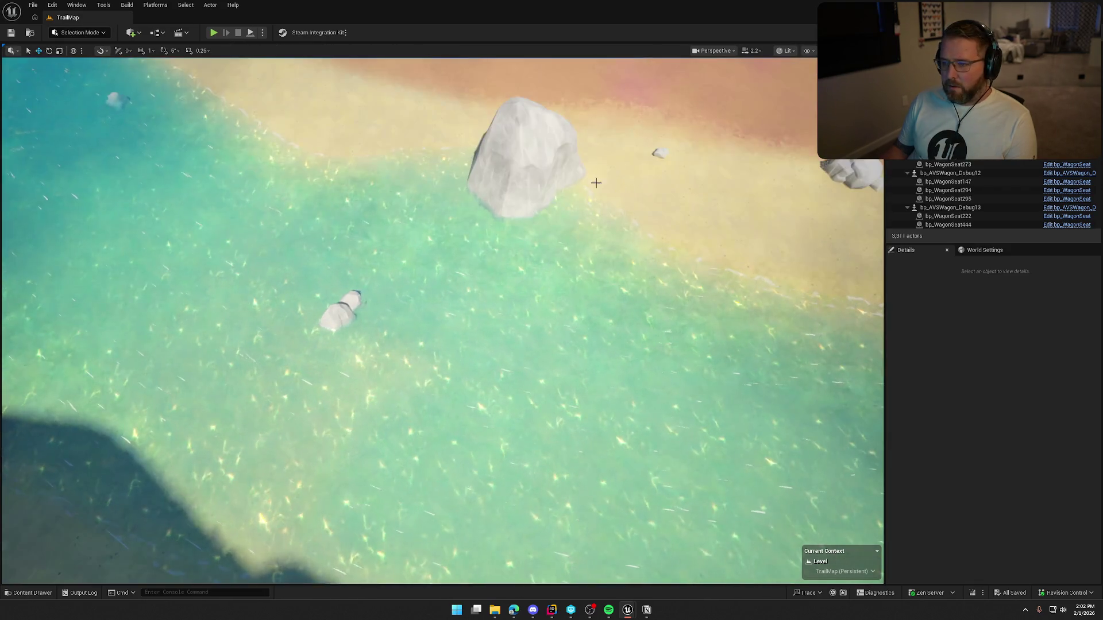
- Move the large beach boulder further left along the shoreline in two moves
left_click(563, 173)
mouse_move(546, 179)
left_mouse_down()
mouse_move(405, 171)
mouse_move(359, 149)
left_mouse_up()
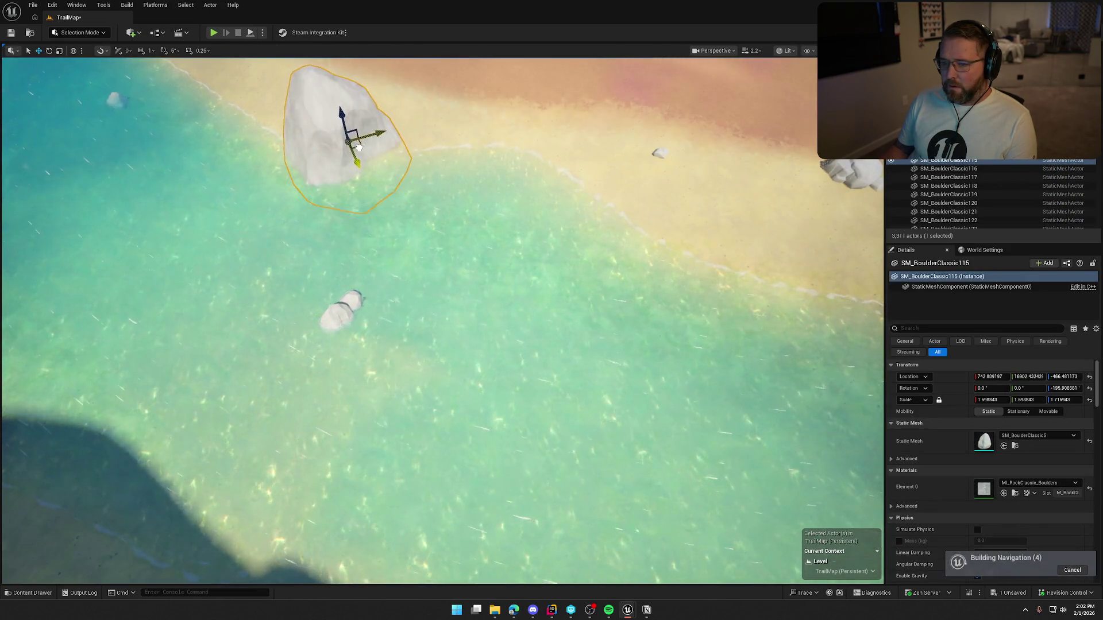
key("Escape")
scroll(563, 239, "down", 5)
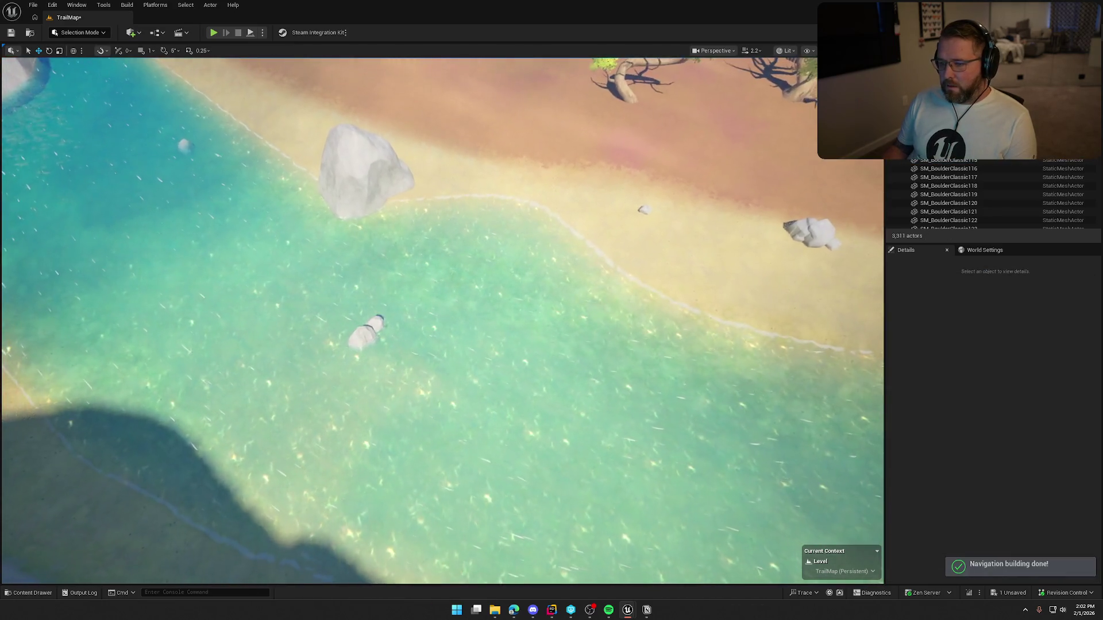
left_click(389, 186)
mouse_move(373, 195)
left_mouse_down()
mouse_move(433, 244)
mouse_move(357, 240)
left_mouse_up()
key("Escape")
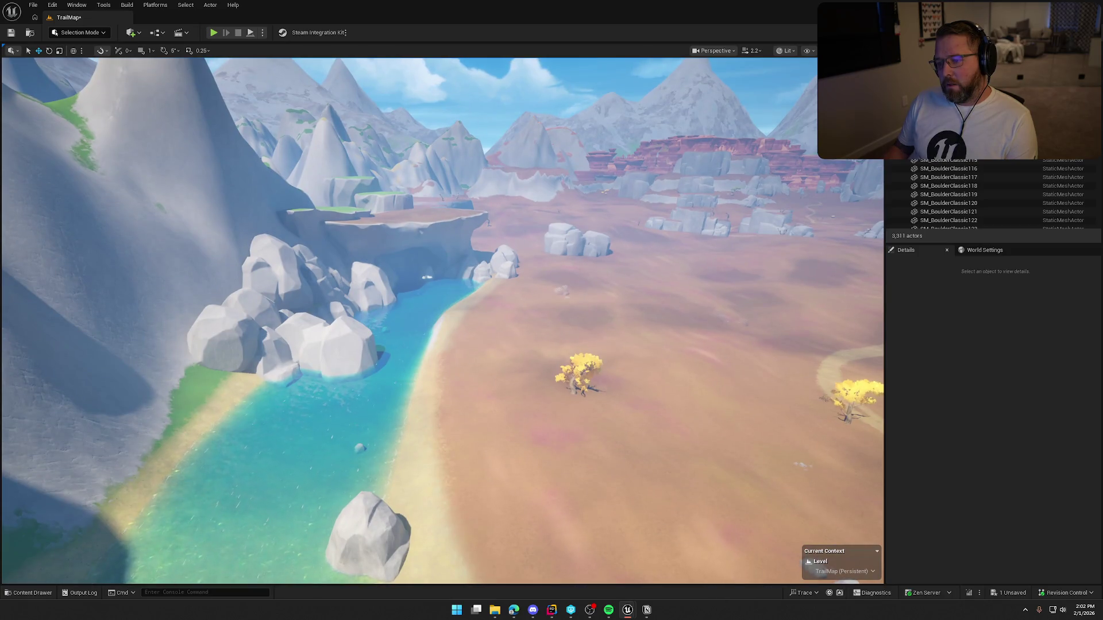
- Raise the viewport camera speed from 2.2 to 6.9 while flying toward the cliffs
scroll(442, 320, "up", 3)
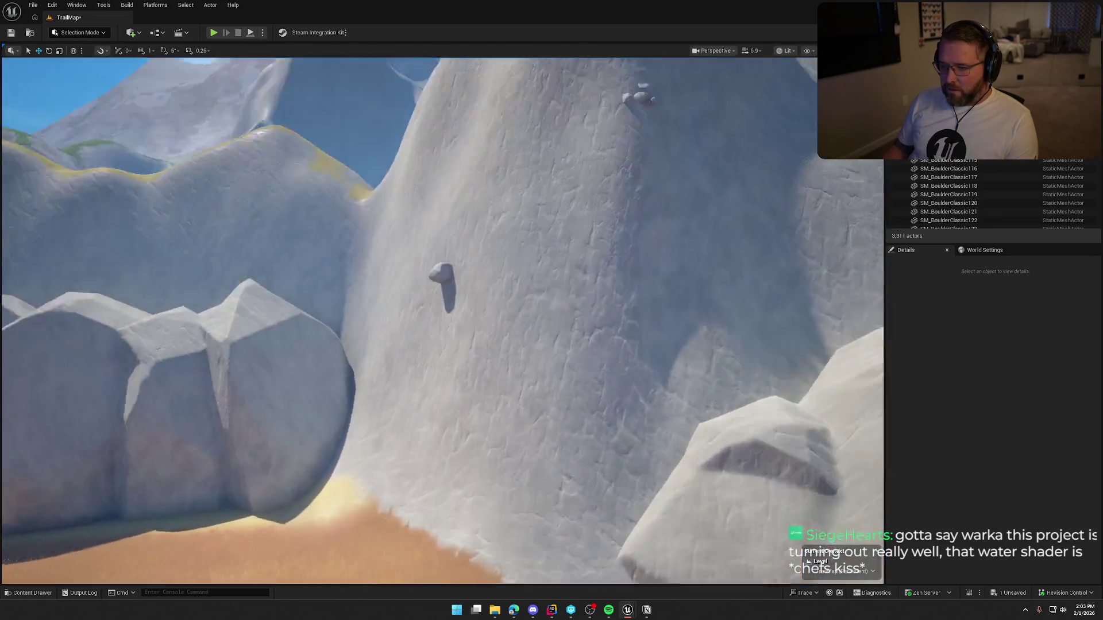
- Delete the small stray rock on the cliff face and fly toward the snowy hills
left_click(457, 215)
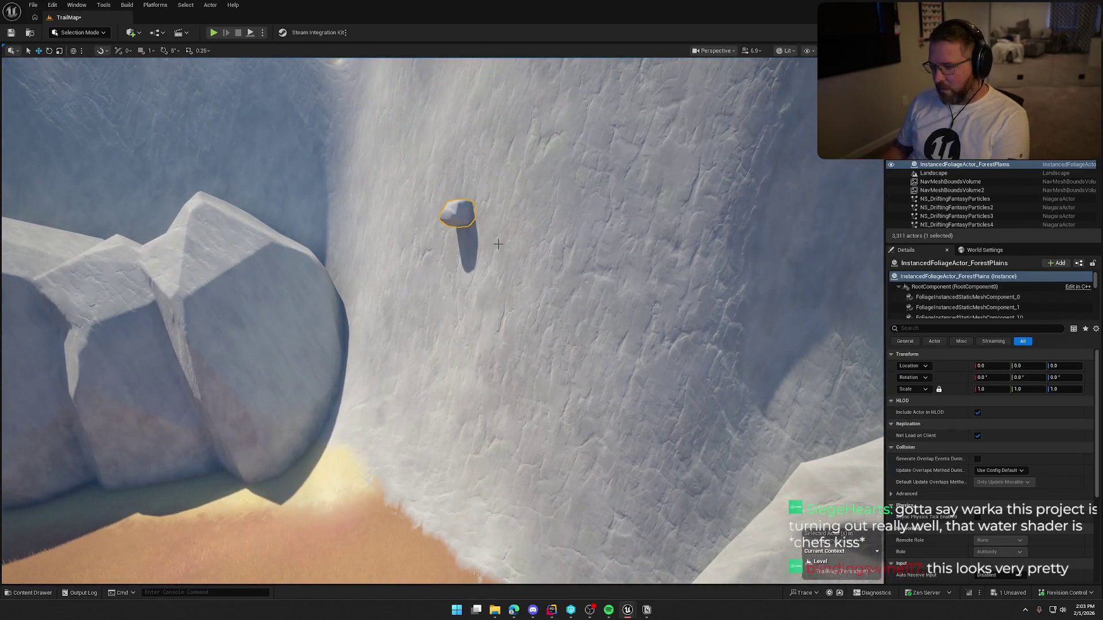
key("Delete")
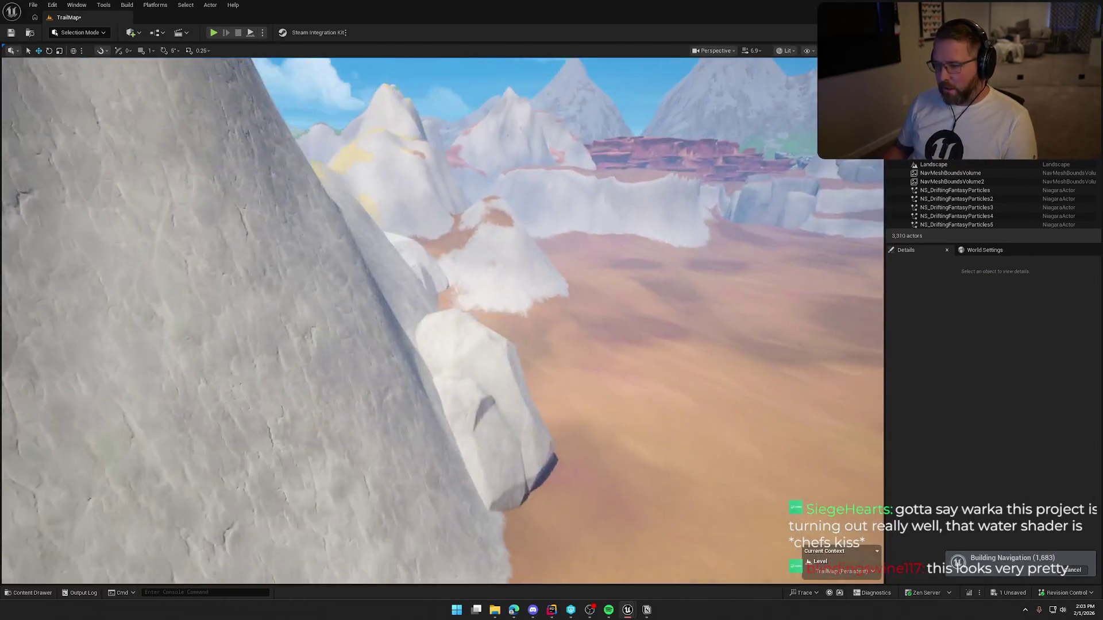
key("w")
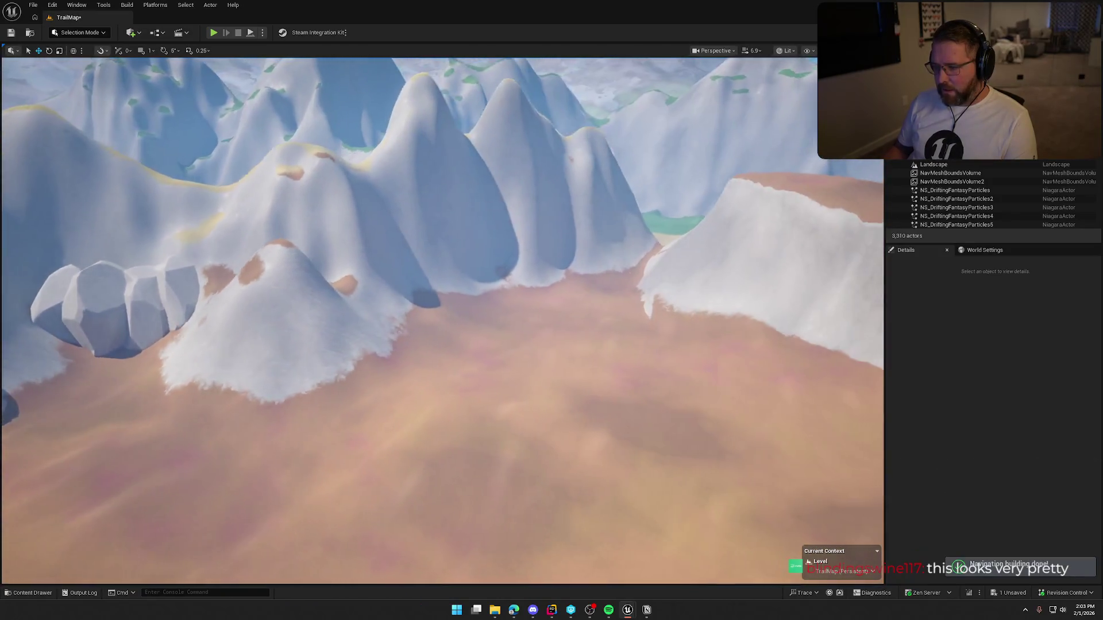
key("w")
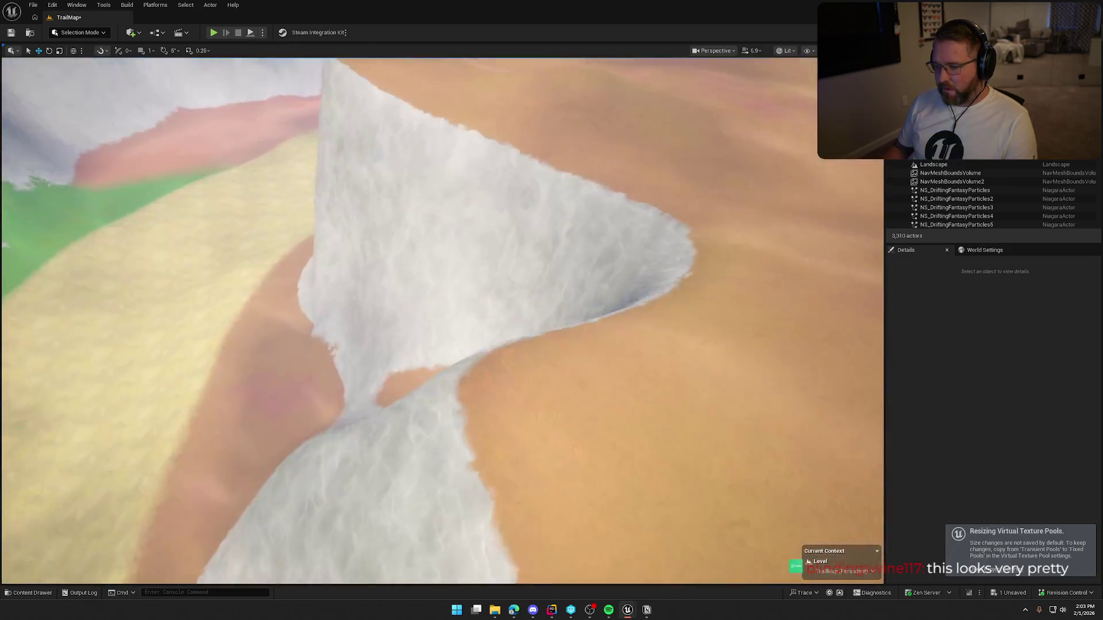
- Fly over the sand, grass and snow patches into the canyon between snowy peaks
key("w")
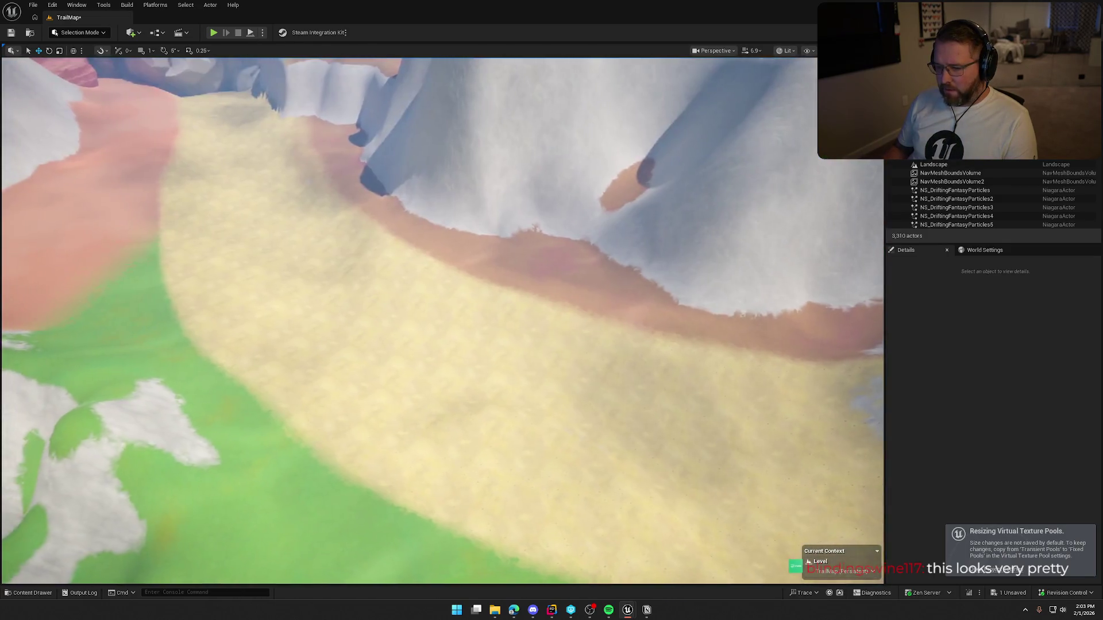
key("w")
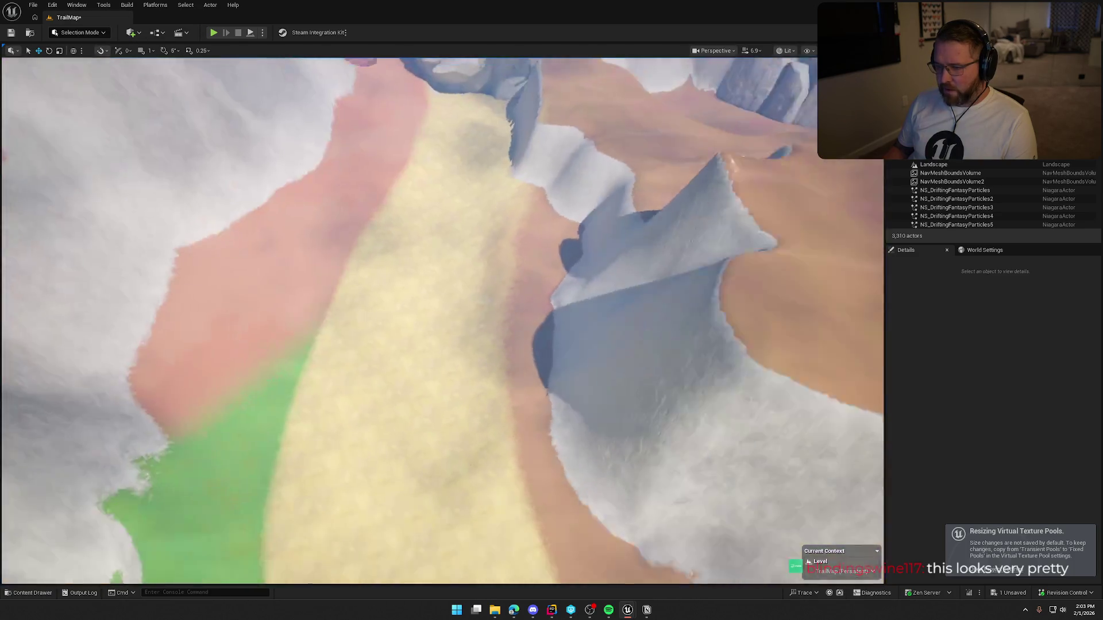
key("w")
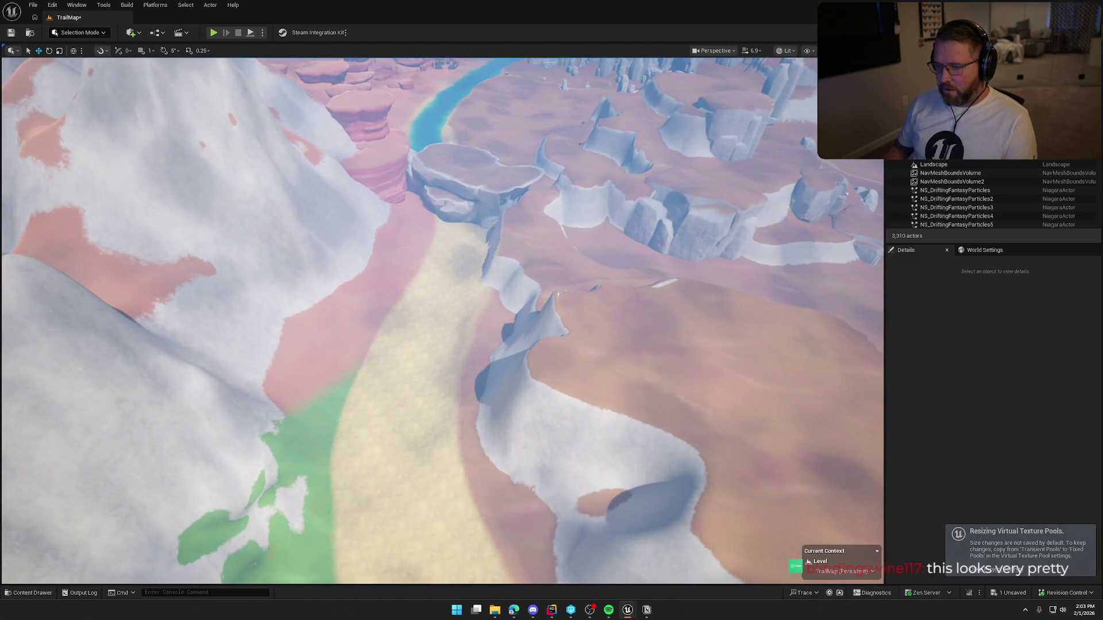
key("w")
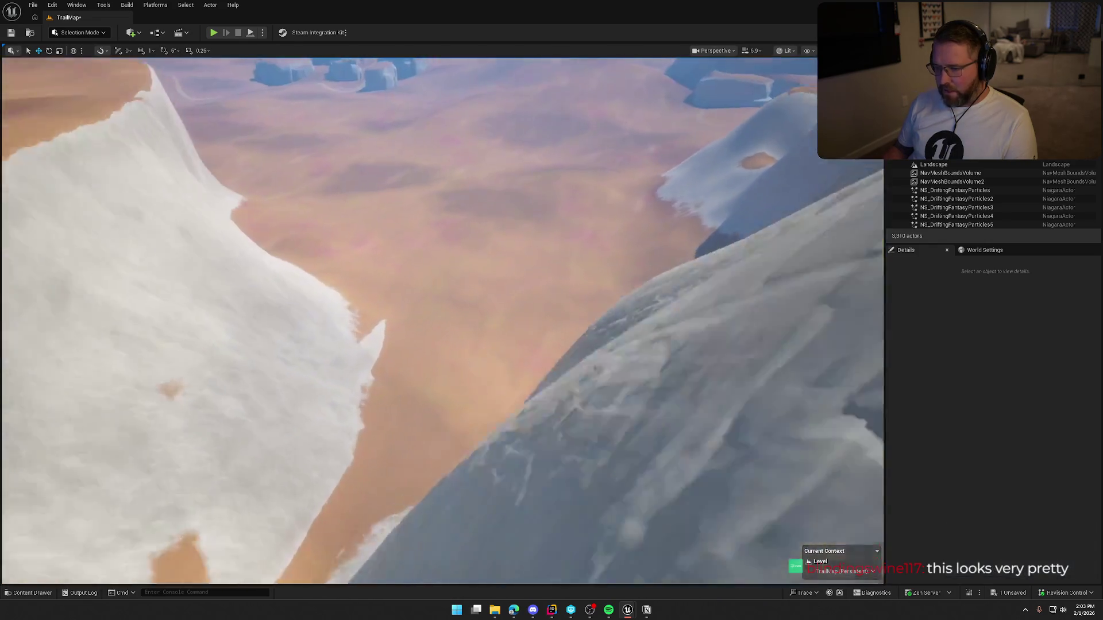
key("w")
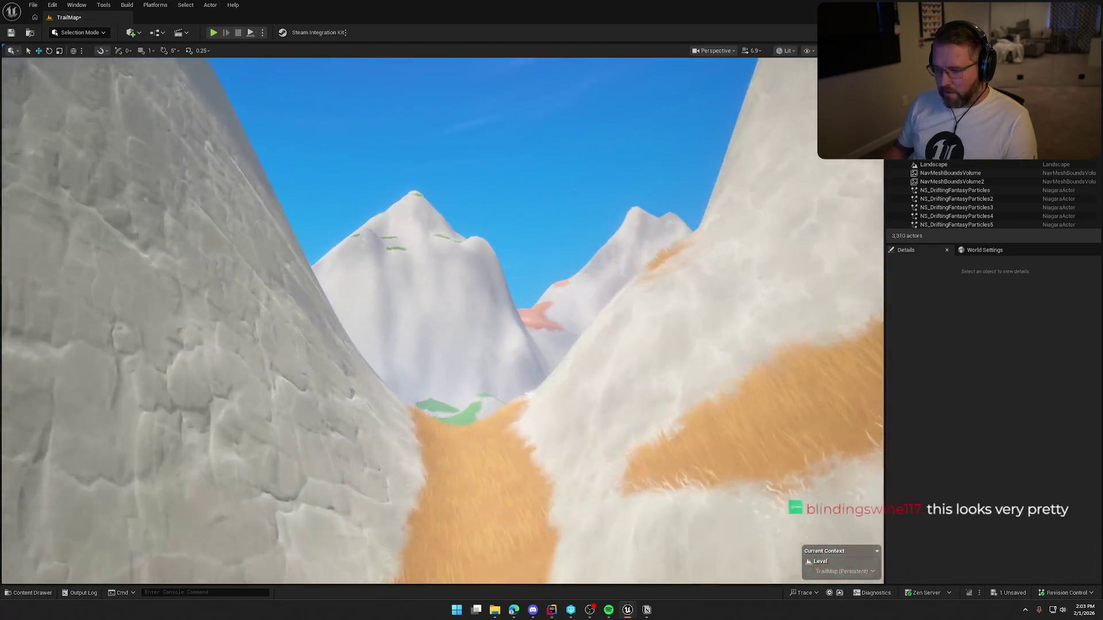
key("w")
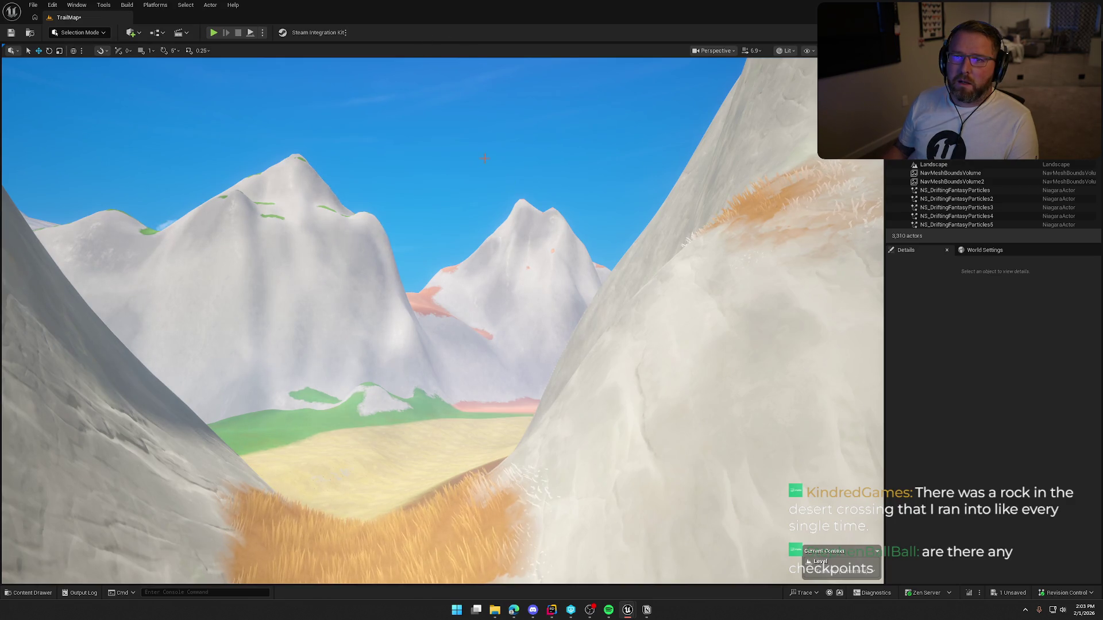
key("w")
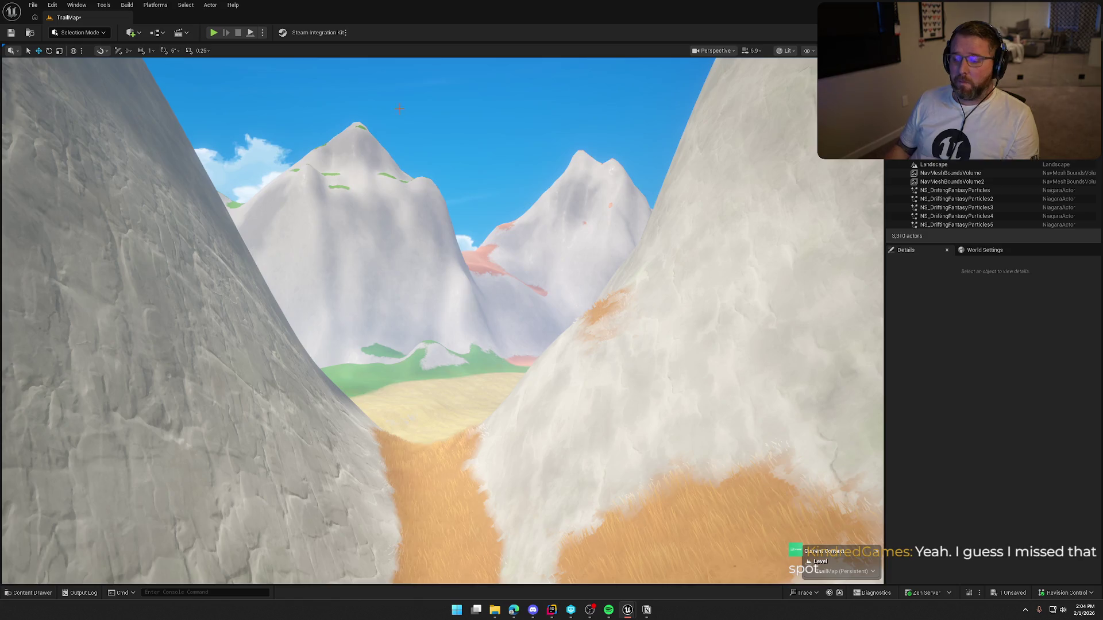
- Place an SM_BoulderClumpClassic boulder clump into the narrow gully gap
mouse_move(430, 247)
left_mouse_down()
mouse_move(431, 328)
mouse_move(431, 264)
mouse_move(419, 268)
left_mouse_up()
key("ctrl+space")
left_click(430, 363)
left_click_drag(429, 363, 386, 351)
mouse_move(984, 441)
left_mouse_down()
mouse_move(444, 353)
mouse_move(445, 376)
left_mouse_up()
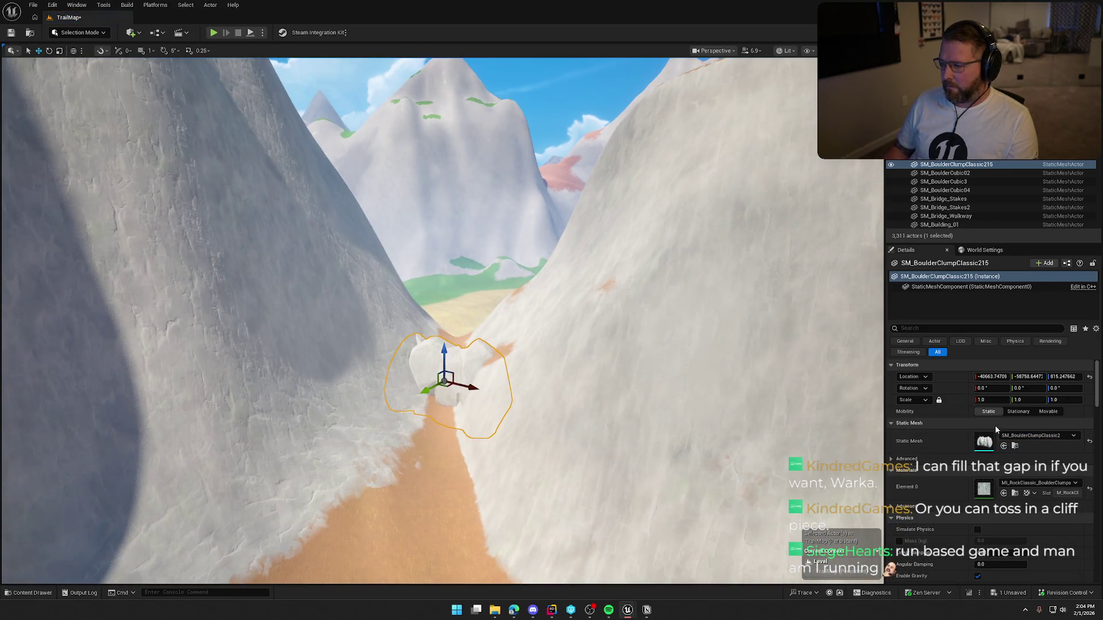
- Scale the boulder clump uniformly to 2.0 and save the level
left_click(990, 400)
type("2")
key("Return")
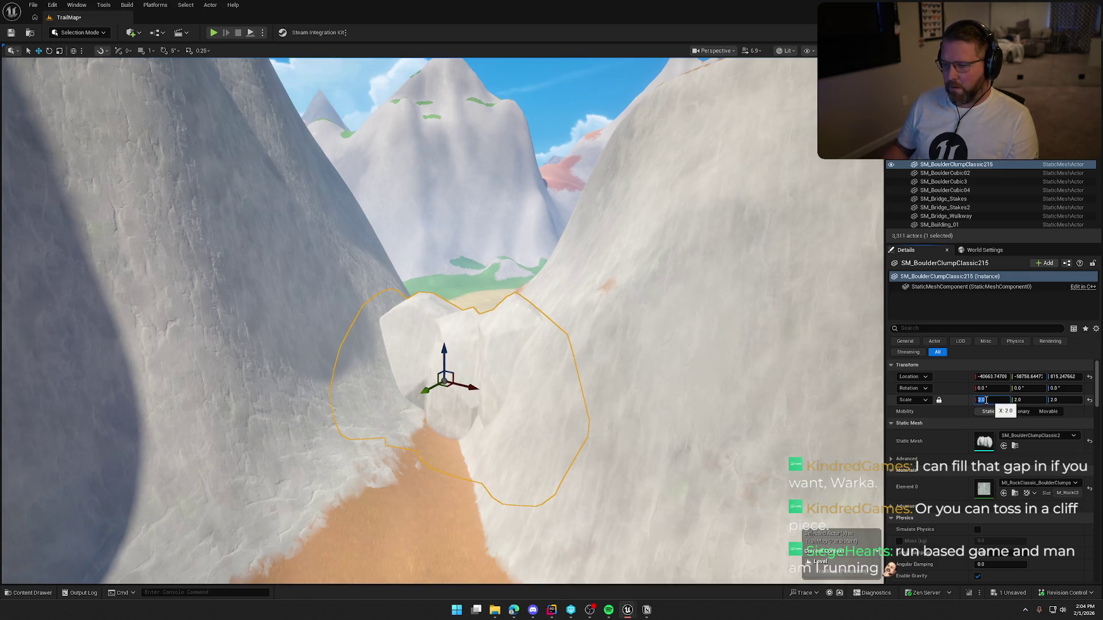
key("ctrl+z")
key("ctrl+z")
key("ctrl+z")
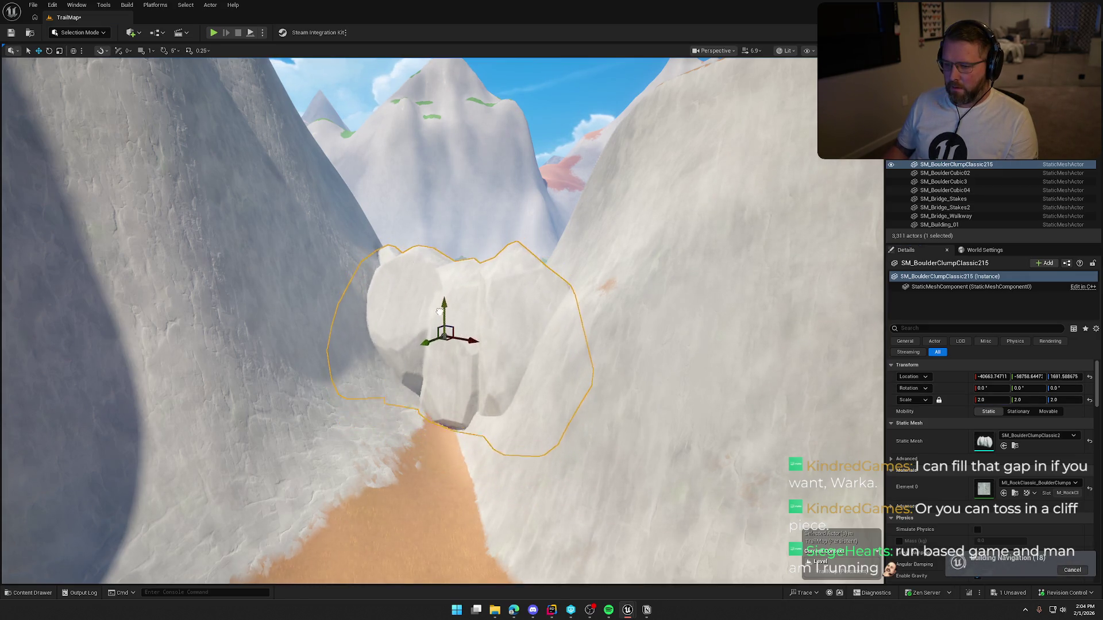
left_click_drag(595, 384, 593, 384)
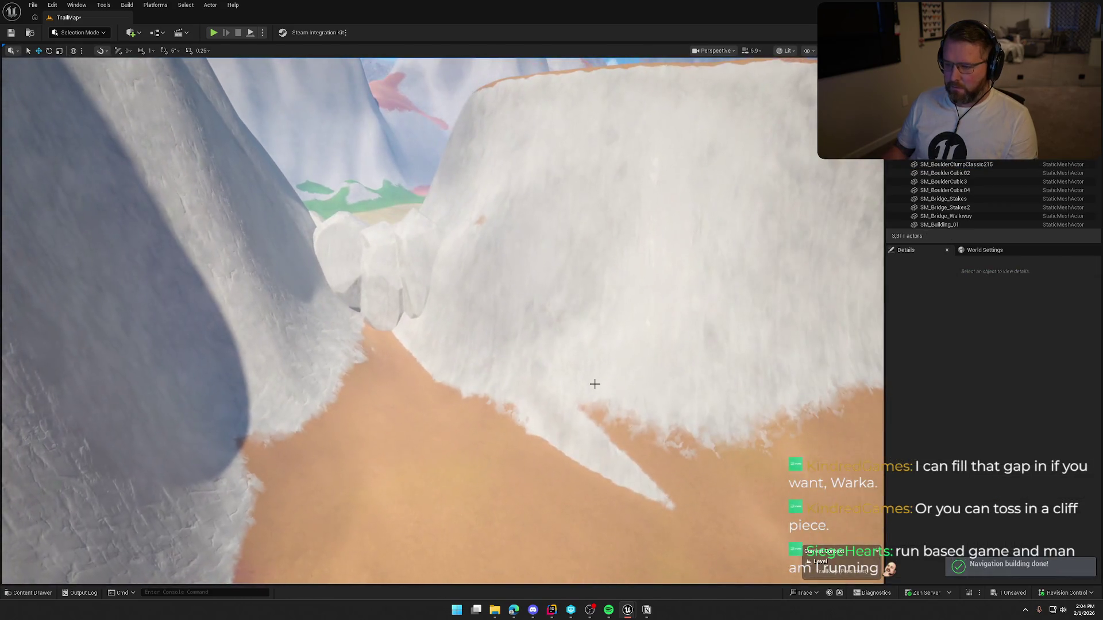
key("ctrl+s")
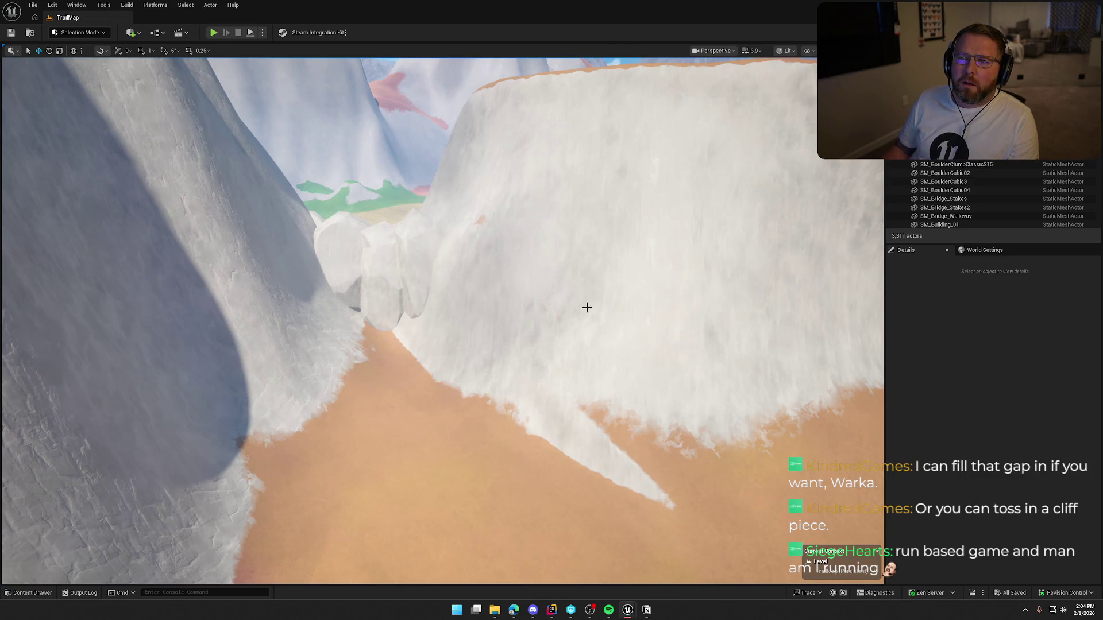
mouse_move(535, 275)
left_mouse_down()
mouse_move(520, 221)
mouse_move(514, 276)
left_mouse_up()
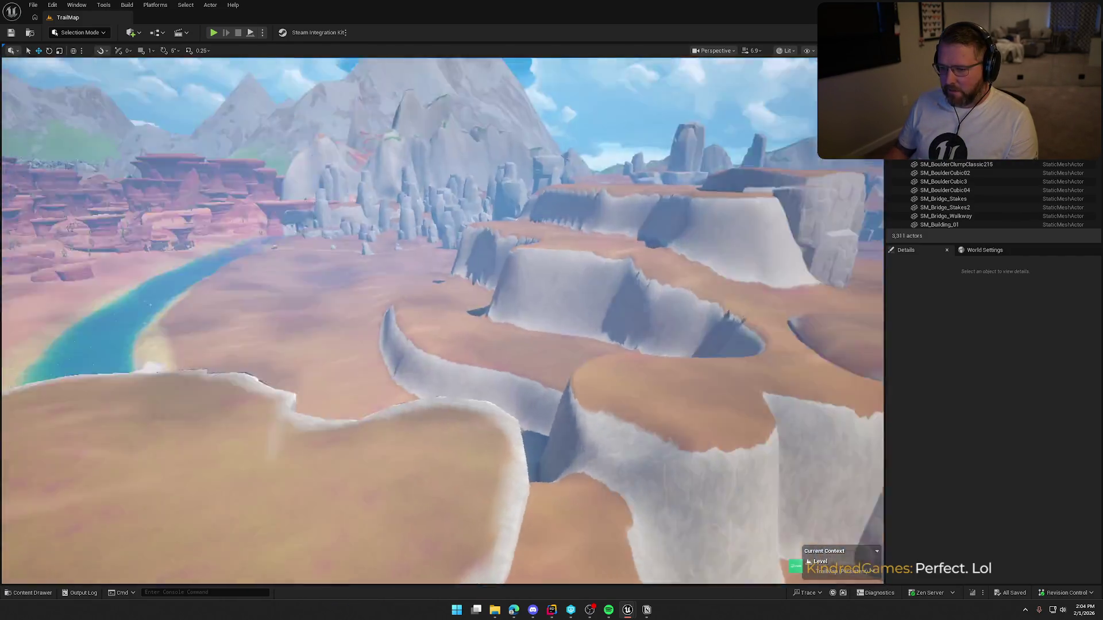
left_click_drag(442, 321, 517, 321)
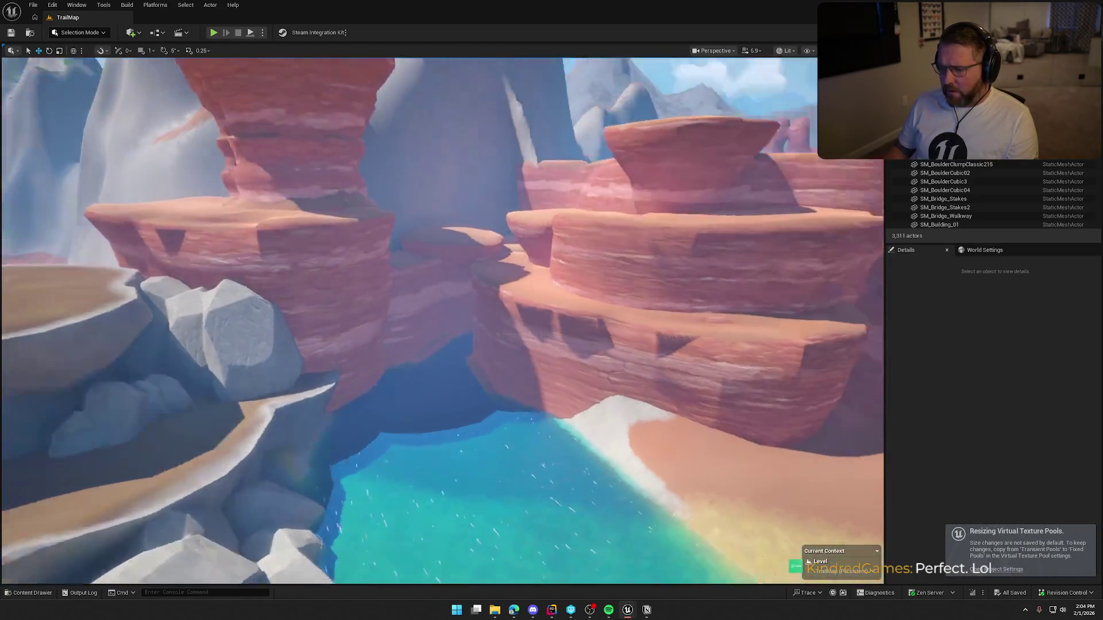
left_click_drag(442, 322, 453, 195)
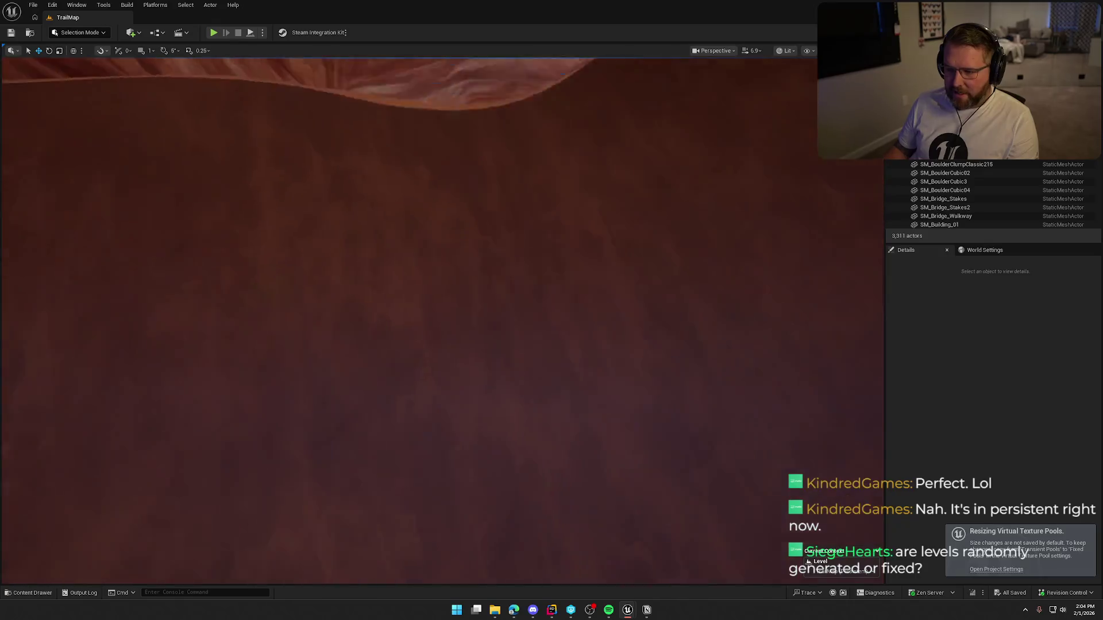
mouse_move(454, 195)
left_mouse_down()
mouse_move(454, 218)
mouse_move(460, 206)
mouse_move(442, 195)
left_mouse_up()
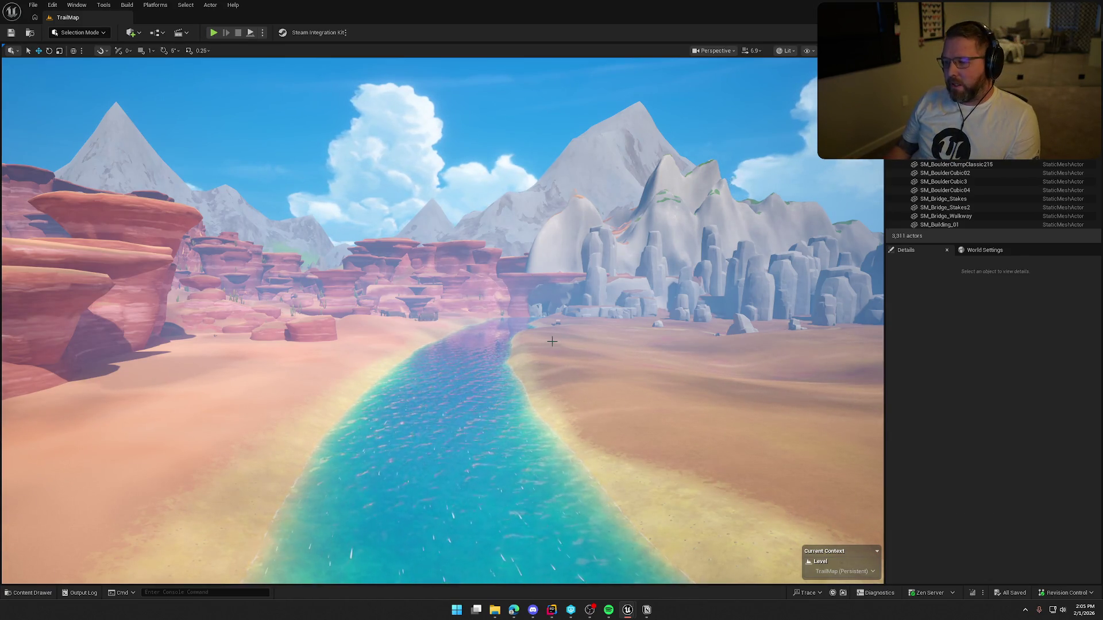
mouse_move(557, 470)
left_mouse_down()
mouse_move(537, 450)
mouse_move(643, 444)
mouse_move(616, 360)
left_mouse_up()
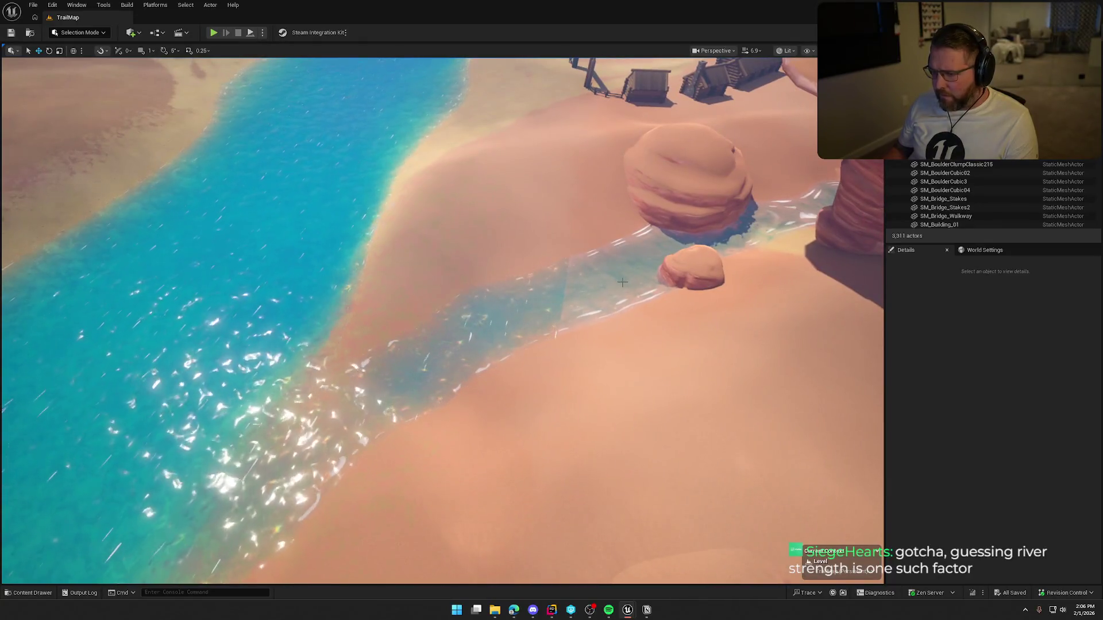
left_click(626, 281)
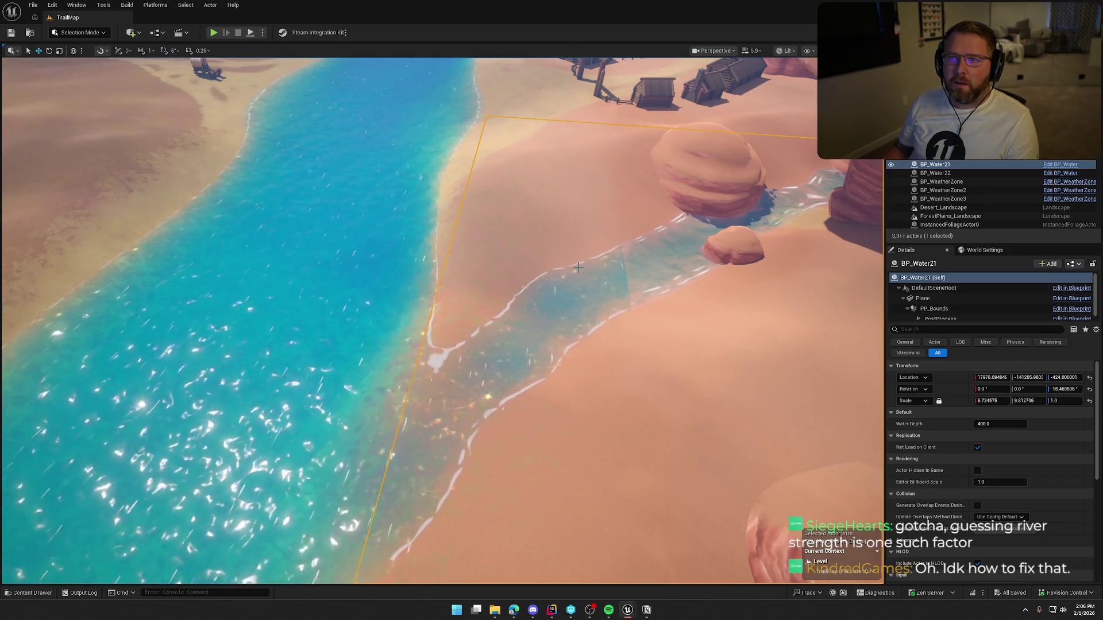
- Drop a copy of SM_RockDesert_Rock82 onto the stream and rotate it across the water
key("Escape")
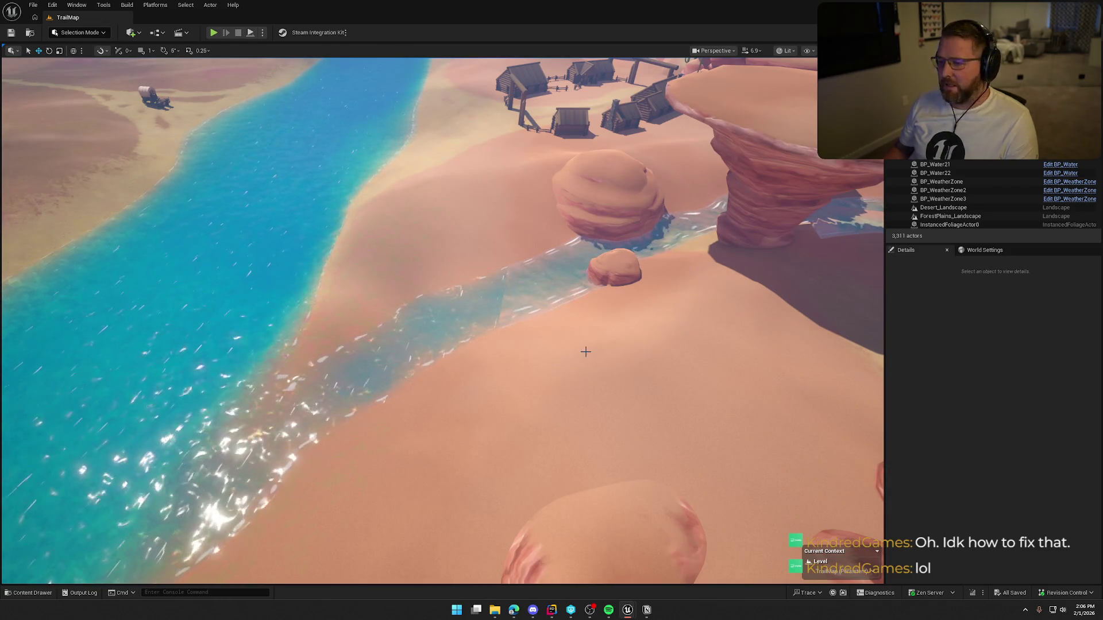
left_click(616, 262)
mouse_move(605, 283)
left_mouse_down()
mouse_move(446, 320)
mouse_move(438, 303)
left_mouse_up()
key("e")
key("w")
left_click_drag(404, 367, 566, 342)
- Enlarge the rock copy to cover the stream gaps and save the TrailMap level
key("r")
key("w")
key("Escape")
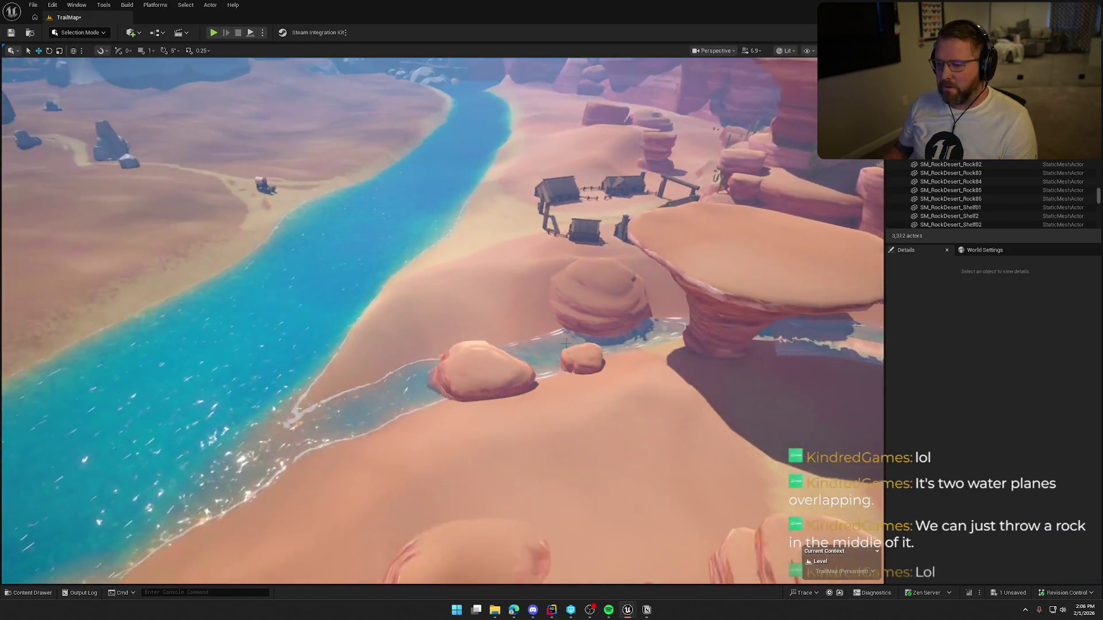
left_click(506, 385)
left_click(516, 394)
scroll(516, 393, "down", 5)
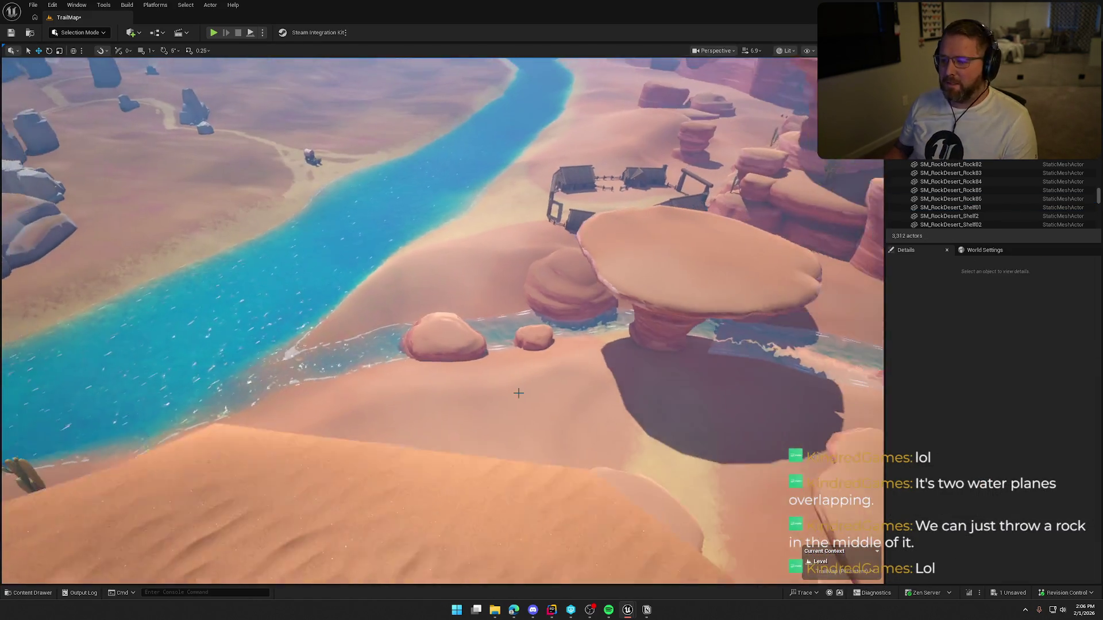
key("ctrl+s")
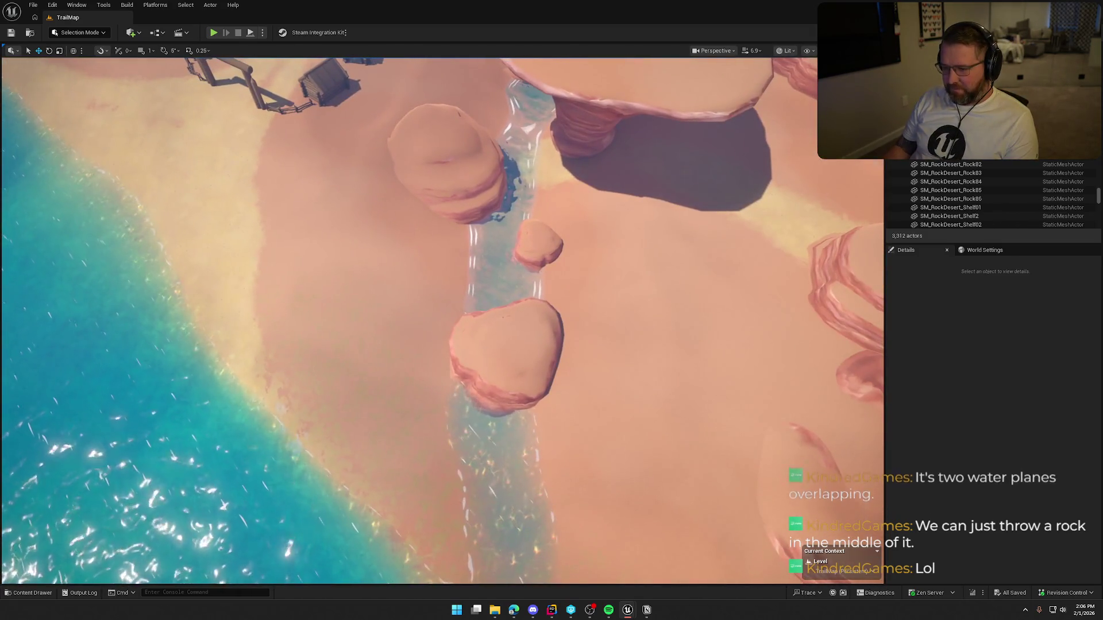
- Inspect the overlapping water plane, then switch the editor to Landscape mode
scroll(443, 321, "up", 2)
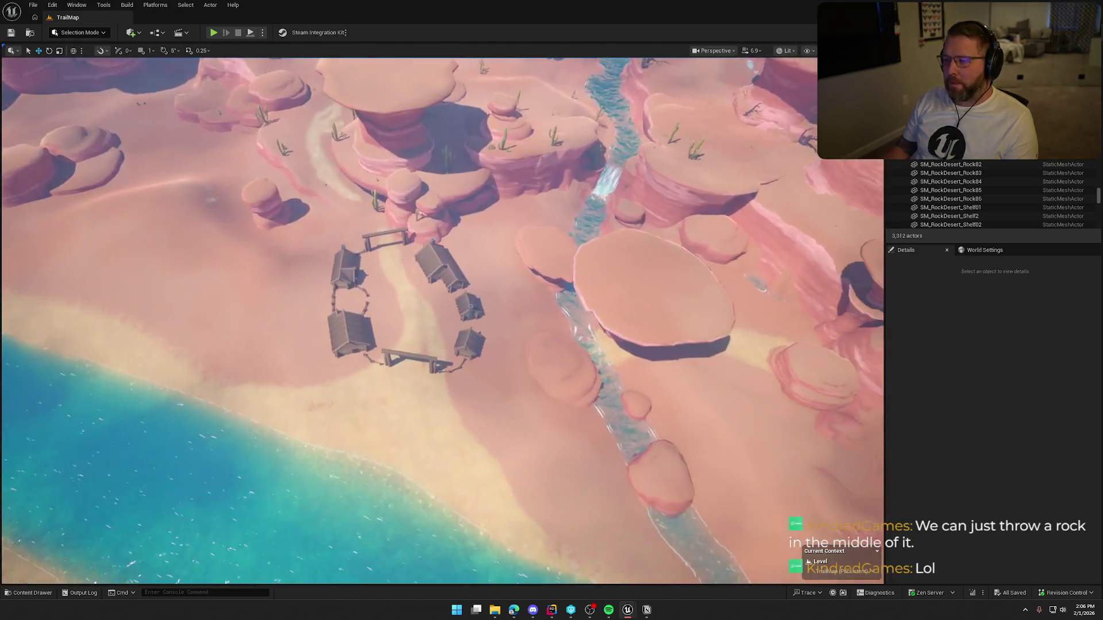
left_click(604, 428)
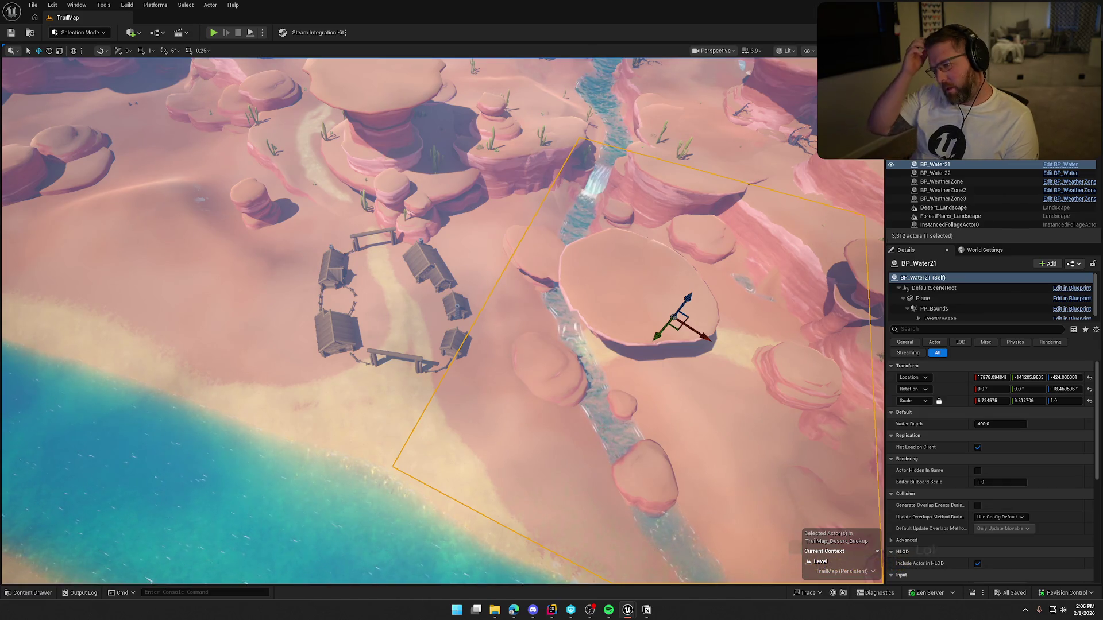
key("Escape")
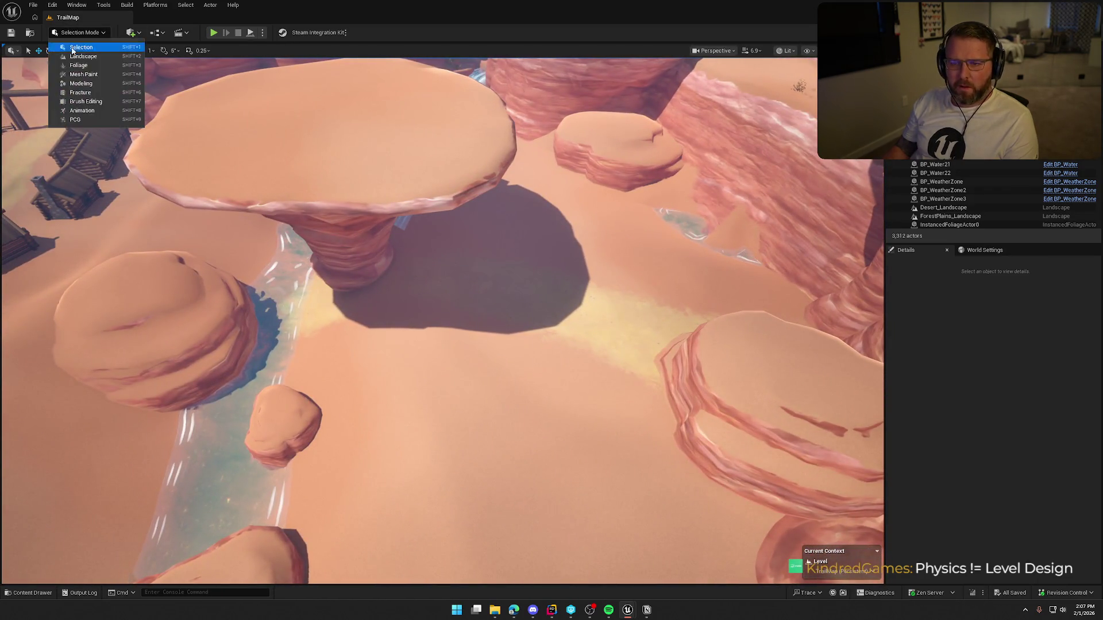
key("shift+2")
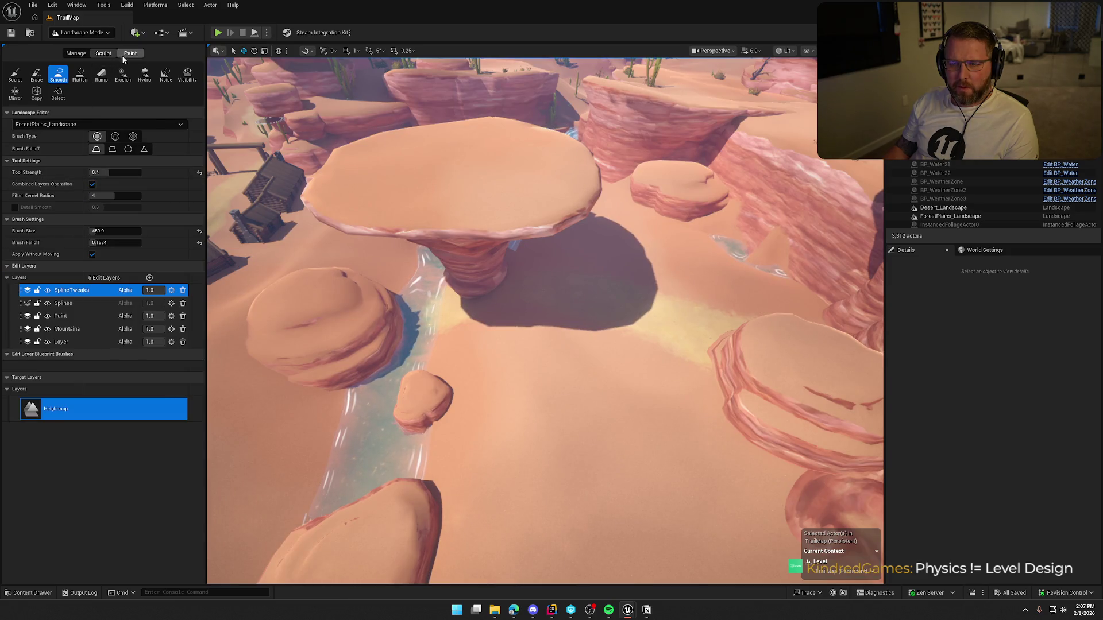
left_click(129, 53)
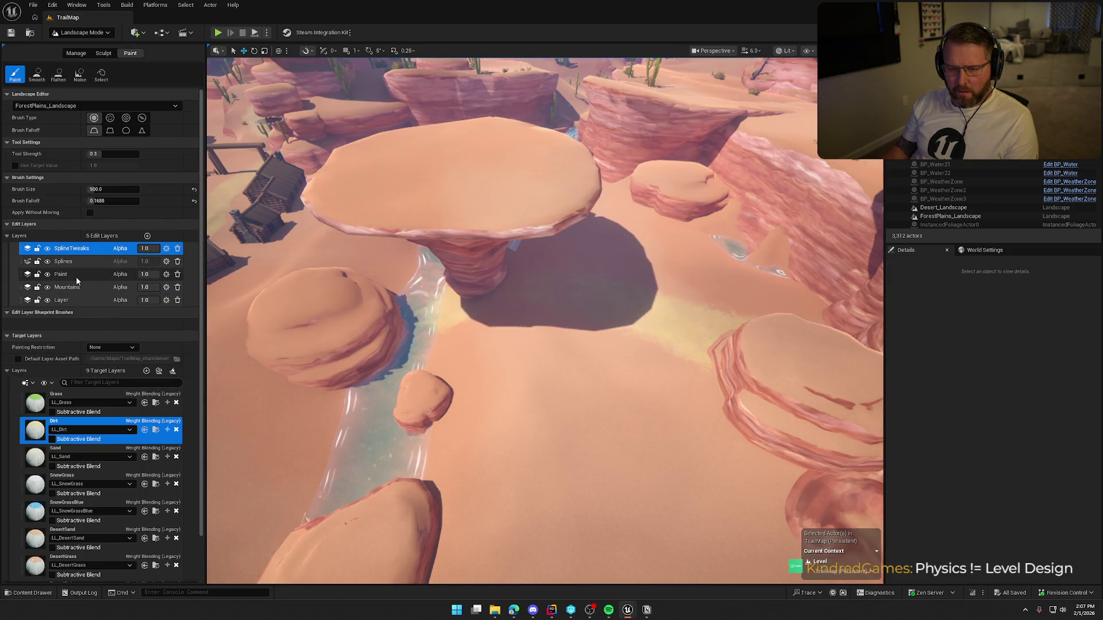
left_click(76, 277)
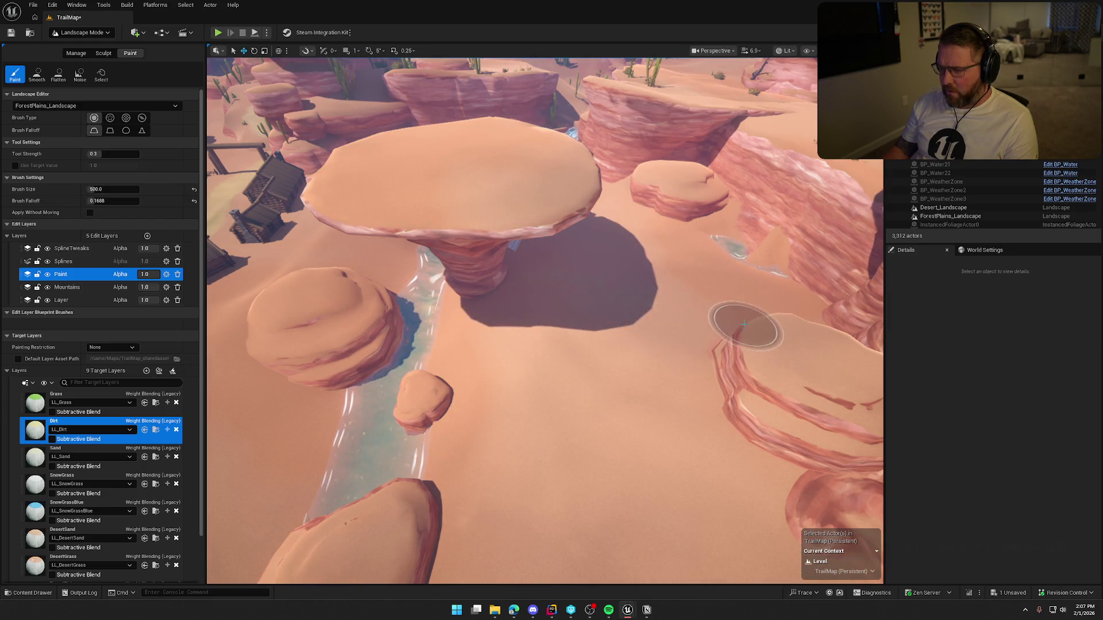
scroll(745, 325, "up", 10)
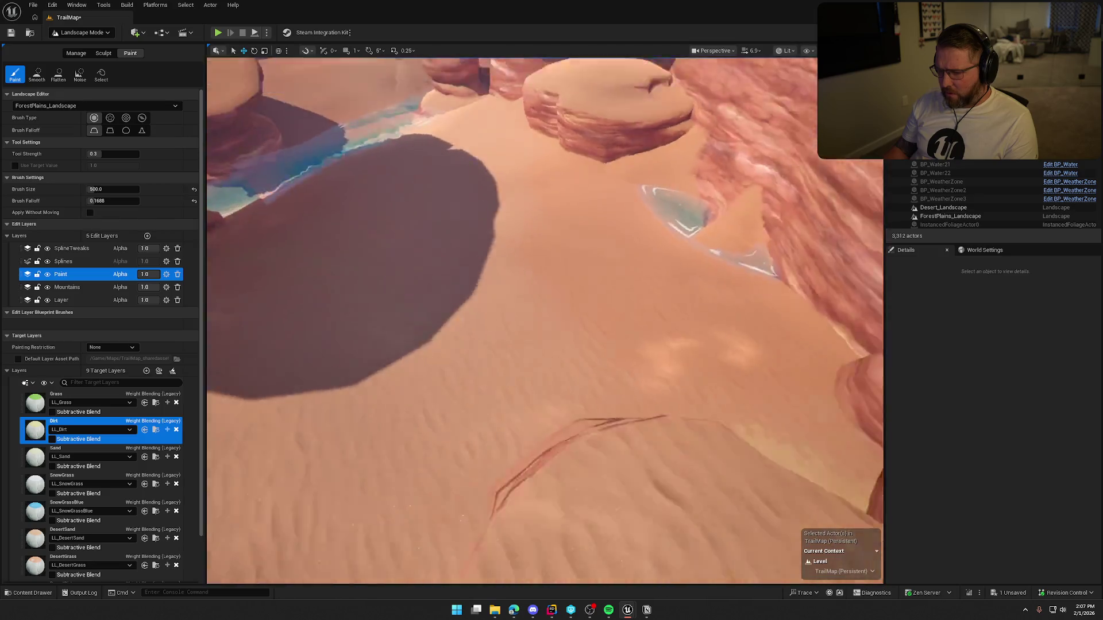
scroll(545, 319, "down", 10)
scroll(545, 320, "up", 10)
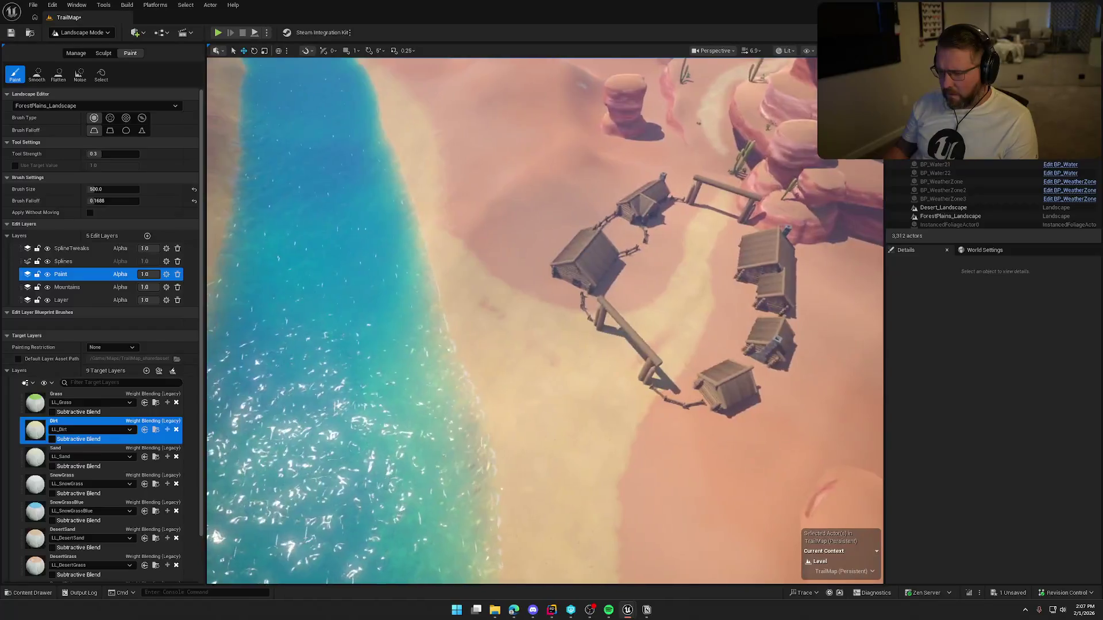
scroll(545, 319, "up", 10)
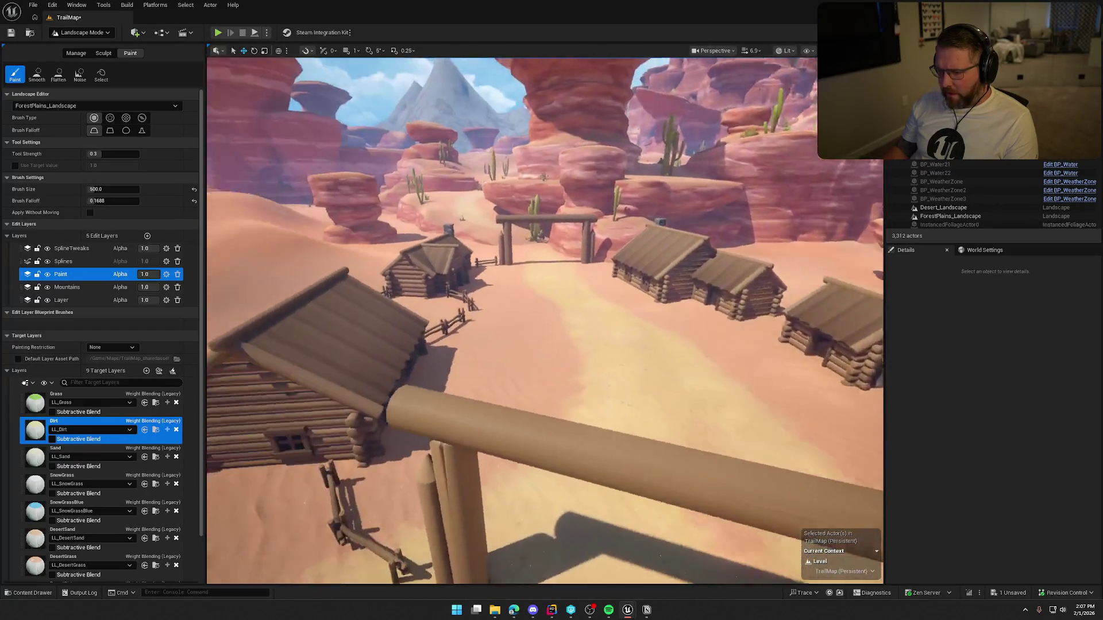
scroll(696, 394, "down", 5)
left_click(80, 32)
left_click(77, 46)
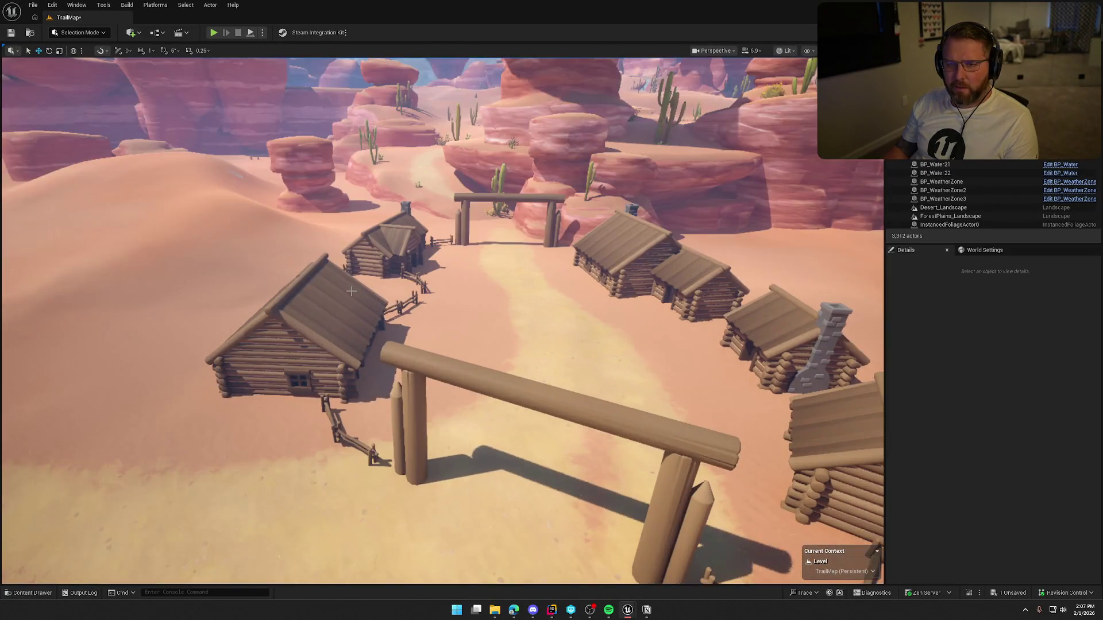
scroll(351, 291, "up", 5)
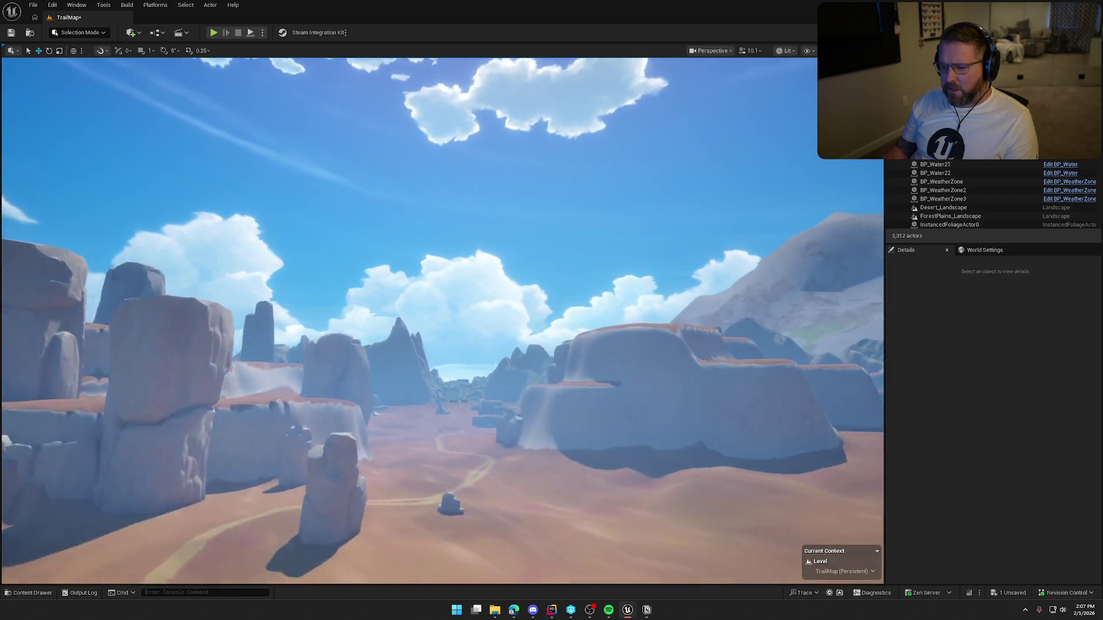
scroll(442, 320, "up", 4)
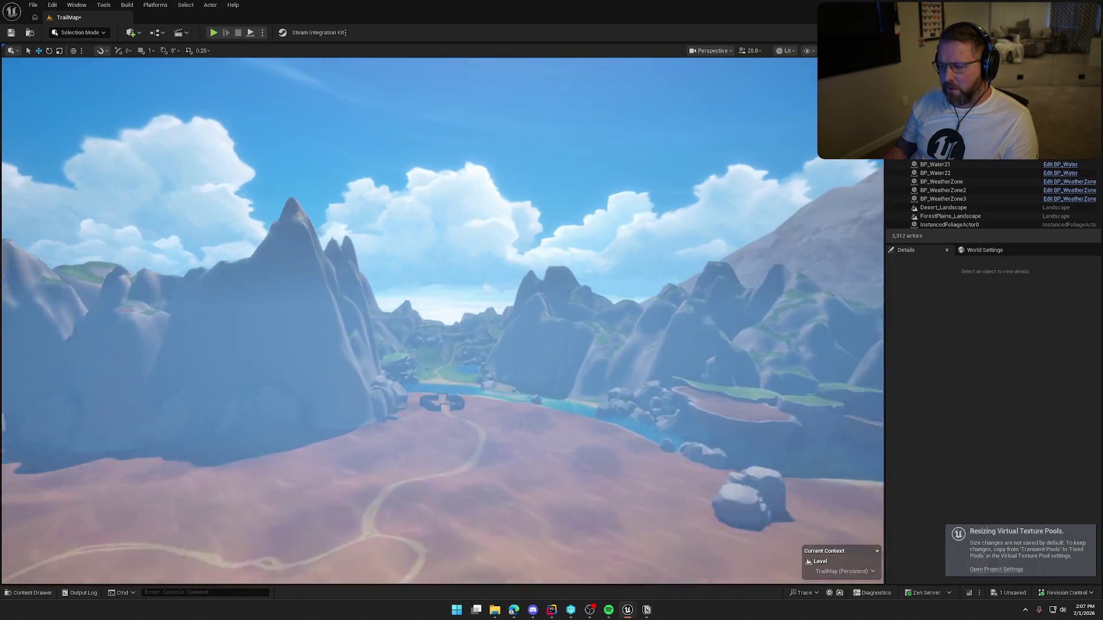
scroll(429, 304, "up", 6)
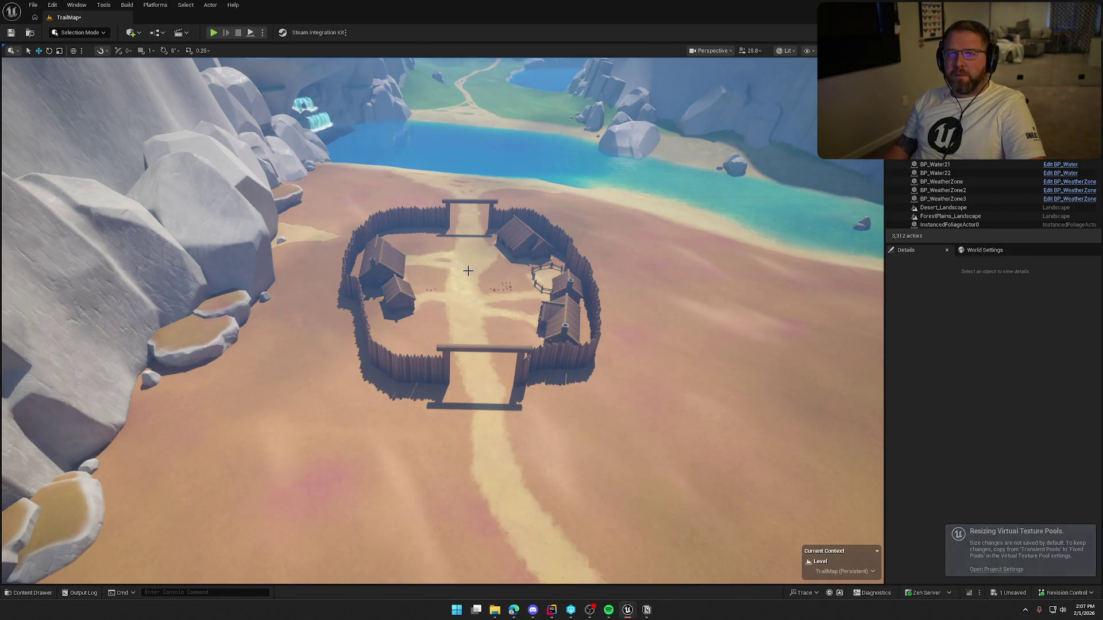
scroll(468, 271, "up", 10)
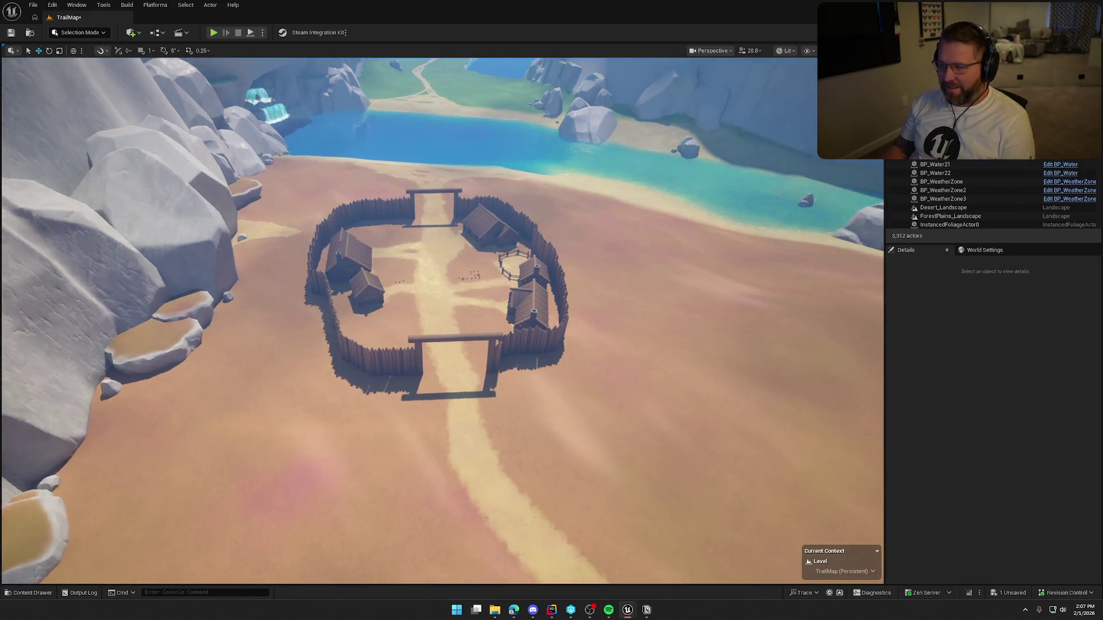
scroll(468, 270, "up", 8)
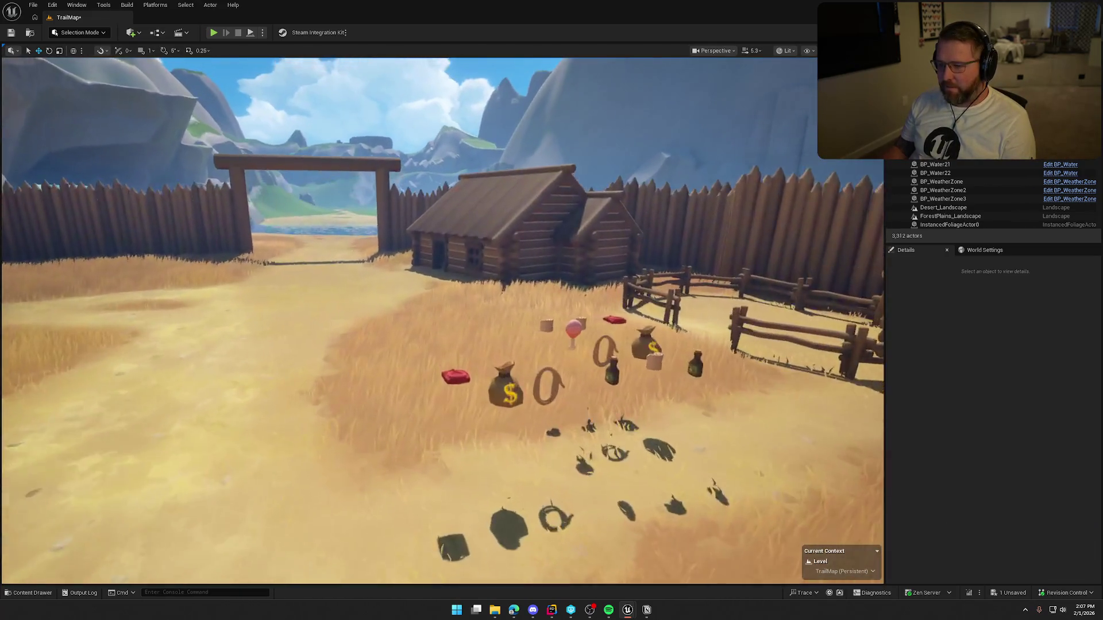